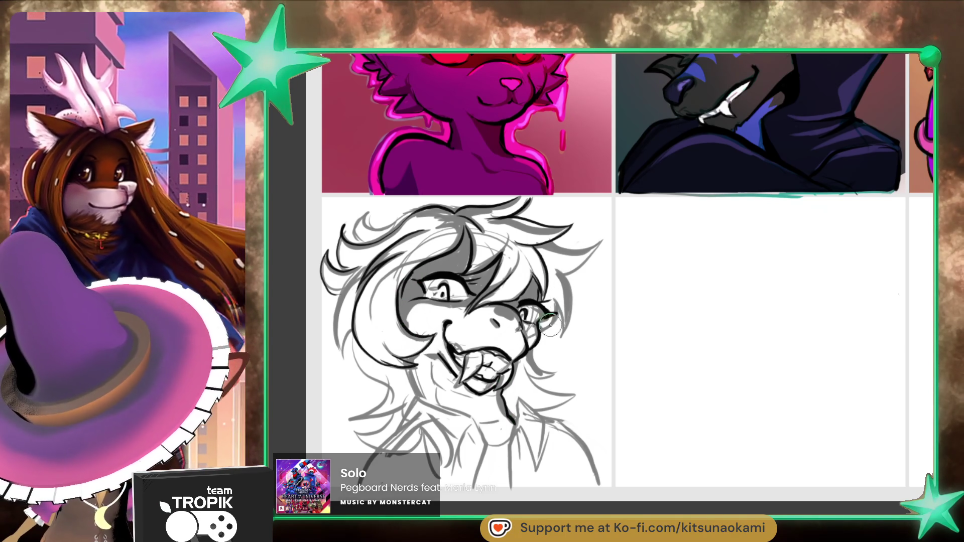
Step: Ink dark lines along the hair edges, down the neck, over the jacket collar and the lower hair
{"action": "left_click_drag", "start_coordinate": [561, 332], "coordinate": [563, 267]}
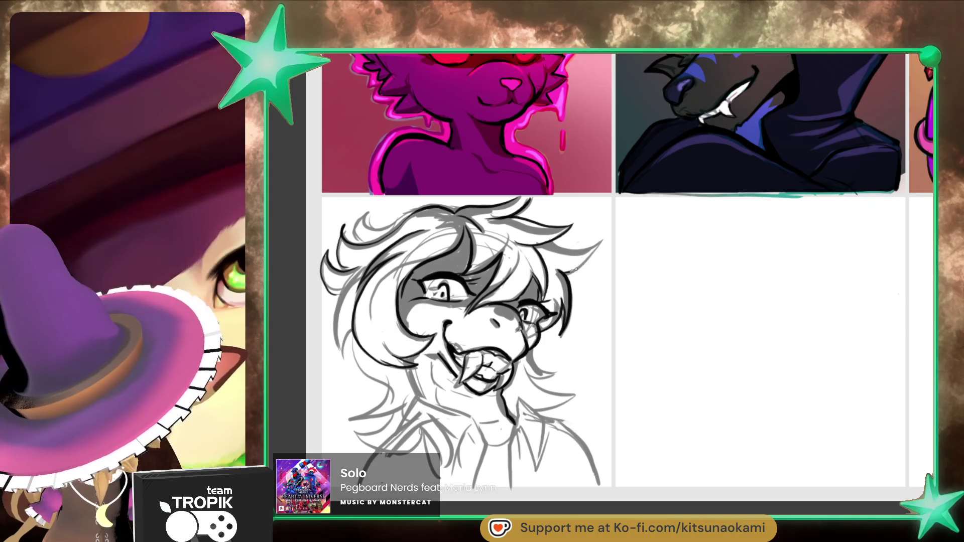
{"action": "mouse_move", "coordinate": [534, 346]}
{"action": "left_mouse_down"}
{"action": "mouse_move", "coordinate": [570, 391]}
{"action": "mouse_move", "coordinate": [547, 446]}
{"action": "mouse_move", "coordinate": [522, 431]}
{"action": "left_mouse_up"}
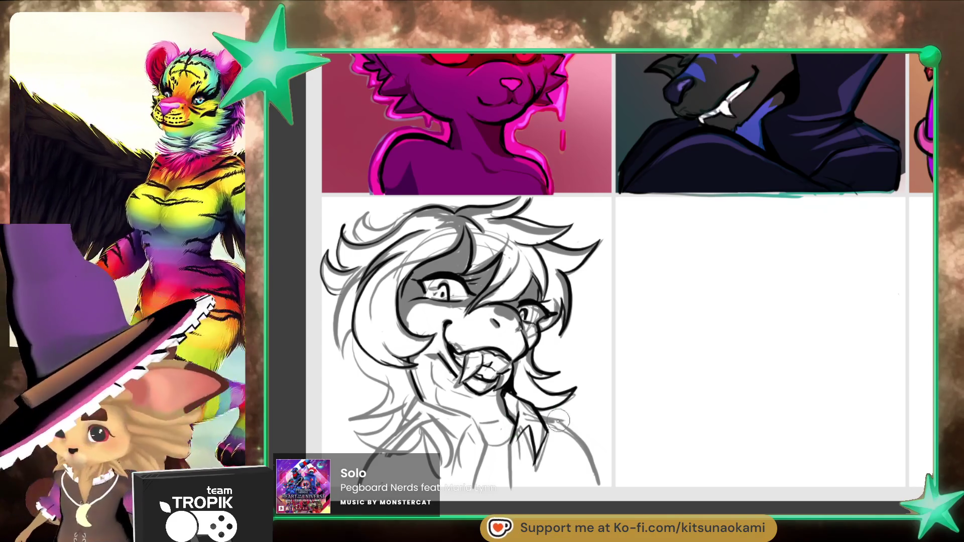
{"action": "left_click_drag", "start_coordinate": [487, 444], "coordinate": [480, 483]}
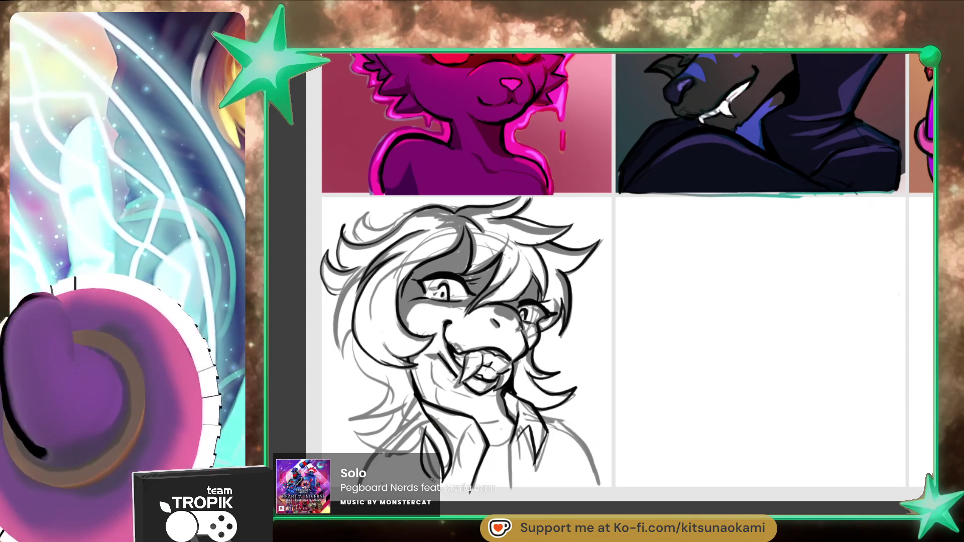
{"action": "mouse_move", "coordinate": [537, 402]}
{"action": "left_mouse_down"}
{"action": "mouse_move", "coordinate": [562, 436]}
{"action": "mouse_move", "coordinate": [551, 472]}
{"action": "left_mouse_up"}
{"action": "left_click_drag", "start_coordinate": [552, 433], "coordinate": [557, 477]}
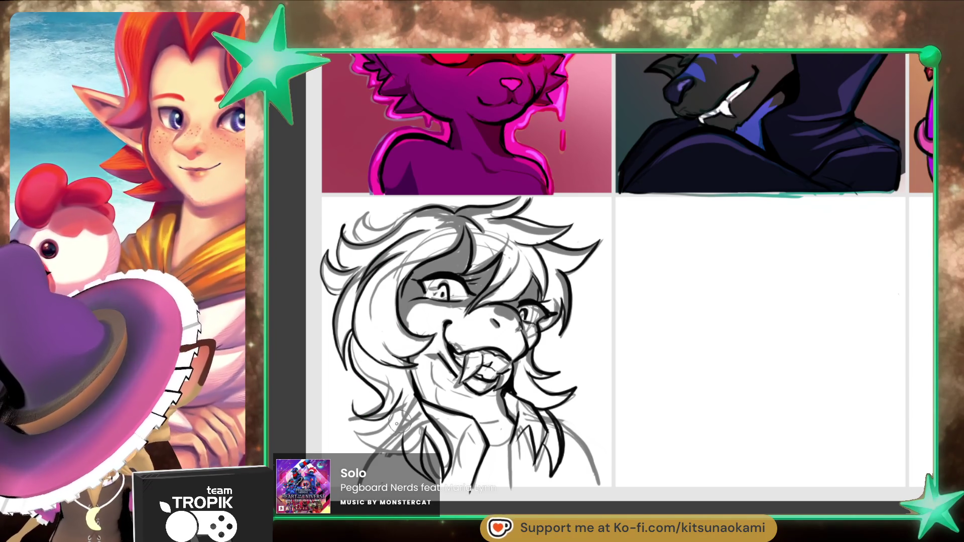
{"action": "left_click_drag", "start_coordinate": [356, 427], "coordinate": [414, 434]}
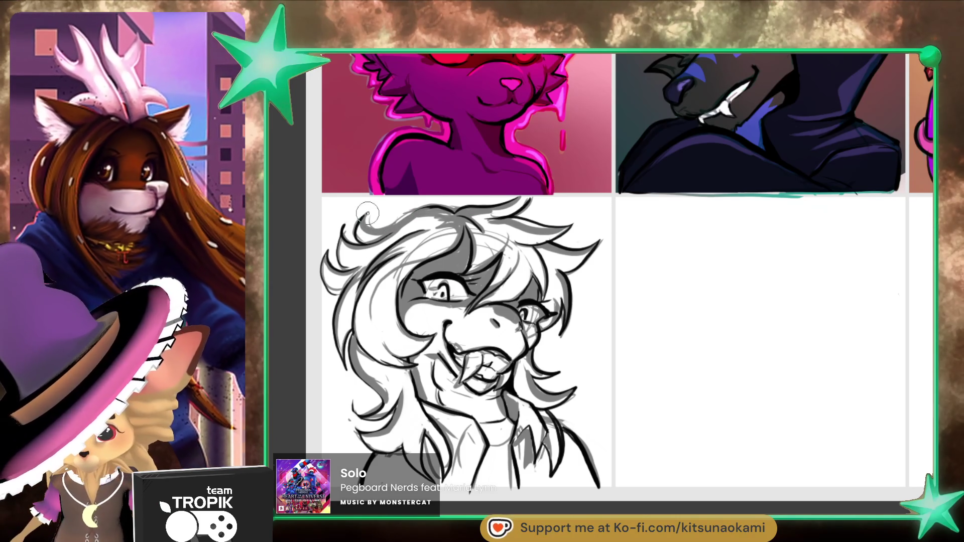
Step: Add dark hair strokes on top, short shading lines at the neck and collar, and dark red on the right shoulder
{"action": "left_click_drag", "start_coordinate": [373, 225], "coordinate": [416, 213]}
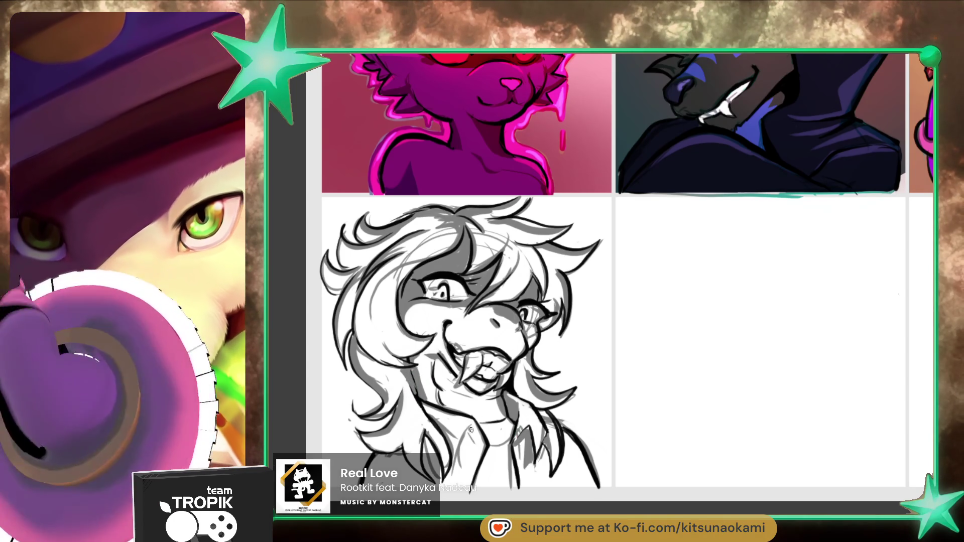
{"action": "left_click_drag", "start_coordinate": [481, 430], "coordinate": [460, 444]}
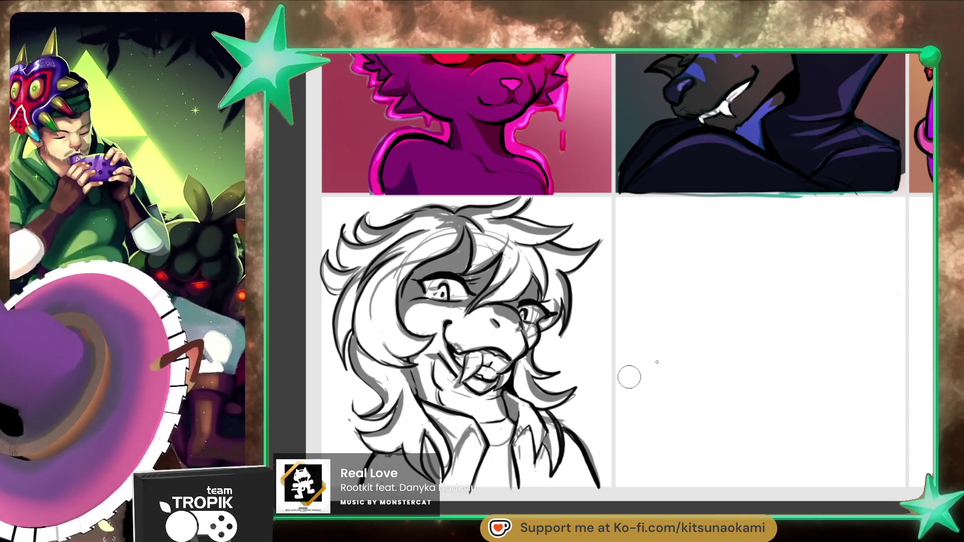
{"action": "mouse_move", "coordinate": [526, 404]}
{"action": "left_mouse_down"}
{"action": "mouse_move", "coordinate": [522, 421]}
{"action": "mouse_move", "coordinate": [534, 431]}
{"action": "left_mouse_up"}
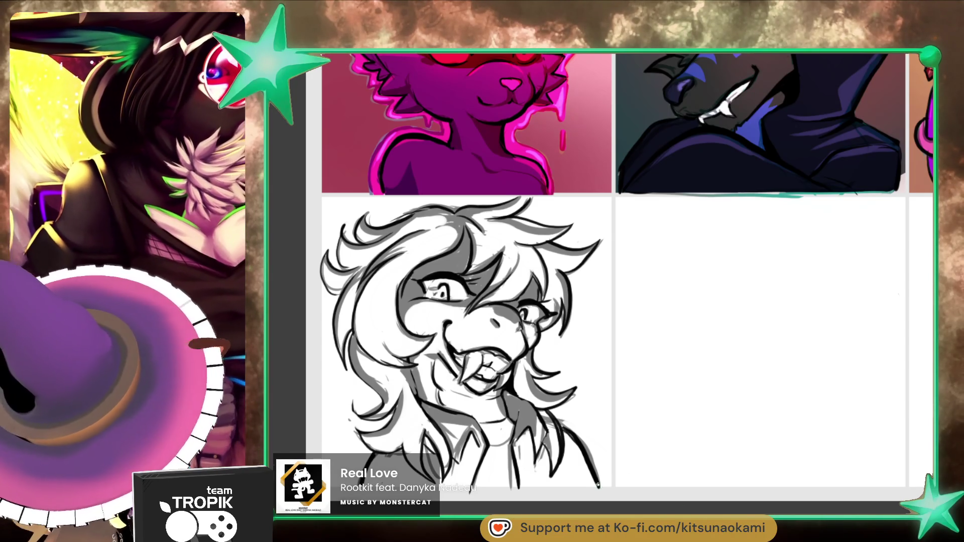
{"action": "mouse_move", "coordinate": [548, 412]}
{"action": "left_mouse_down"}
{"action": "mouse_move", "coordinate": [577, 451]}
{"action": "mouse_move", "coordinate": [587, 401]}
{"action": "mouse_move", "coordinate": [577, 451]}
{"action": "mouse_move", "coordinate": [531, 377]}
{"action": "mouse_move", "coordinate": [577, 452]}
{"action": "left_mouse_up"}
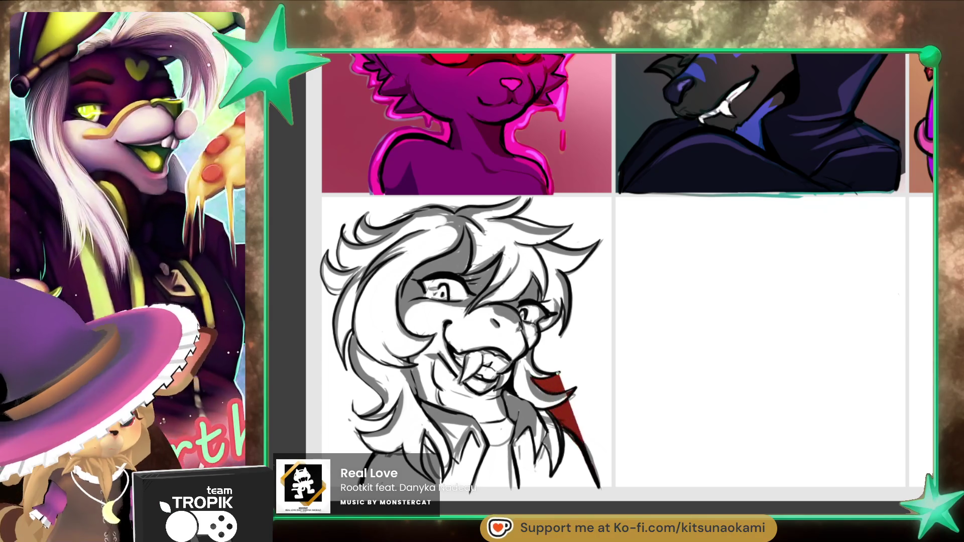
Step: Fill the shoulder, bottom area, left hair and top of the hair with flat dark red
{"action": "mouse_move", "coordinate": [532, 347]}
{"action": "left_mouse_down"}
{"action": "mouse_move", "coordinate": [577, 442]}
{"action": "mouse_move", "coordinate": [552, 326]}
{"action": "mouse_move", "coordinate": [578, 452]}
{"action": "mouse_move", "coordinate": [567, 322]}
{"action": "mouse_move", "coordinate": [583, 452]}
{"action": "mouse_move", "coordinate": [587, 260]}
{"action": "mouse_move", "coordinate": [597, 452]}
{"action": "mouse_move", "coordinate": [577, 251]}
{"action": "mouse_move", "coordinate": [447, 401]}
{"action": "mouse_move", "coordinate": [516, 487]}
{"action": "mouse_move", "coordinate": [579, 489]}
{"action": "left_mouse_up"}
{"action": "mouse_move", "coordinate": [483, 487]}
{"action": "left_mouse_down"}
{"action": "mouse_move", "coordinate": [396, 487]}
{"action": "mouse_move", "coordinate": [359, 467]}
{"action": "mouse_move", "coordinate": [386, 454]}
{"action": "mouse_move", "coordinate": [356, 429]}
{"action": "mouse_move", "coordinate": [445, 417]}
{"action": "mouse_move", "coordinate": [396, 404]}
{"action": "mouse_move", "coordinate": [366, 419]}
{"action": "mouse_move", "coordinate": [479, 384]}
{"action": "left_mouse_up"}
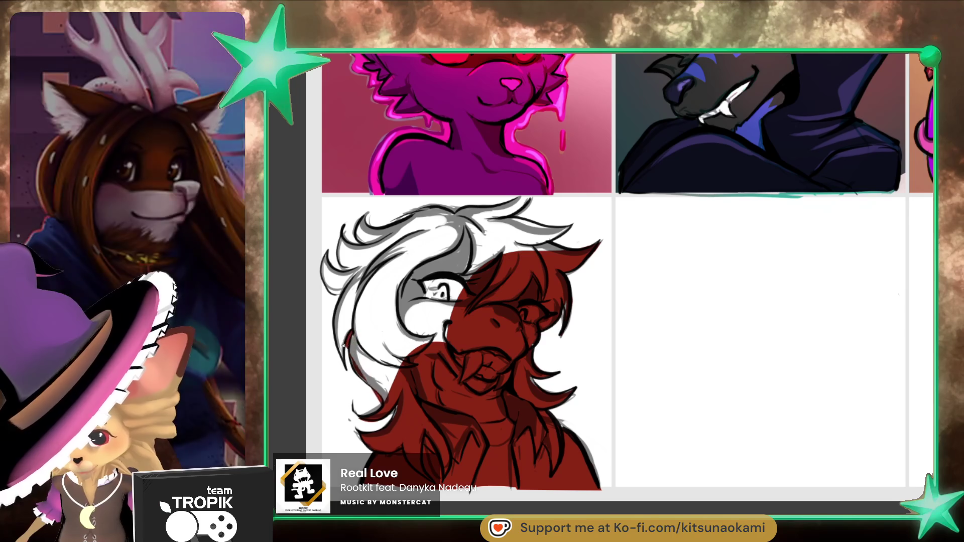
{"action": "mouse_move", "coordinate": [353, 364]}
{"action": "left_mouse_down"}
{"action": "mouse_move", "coordinate": [446, 309]}
{"action": "mouse_move", "coordinate": [417, 346]}
{"action": "left_mouse_up"}
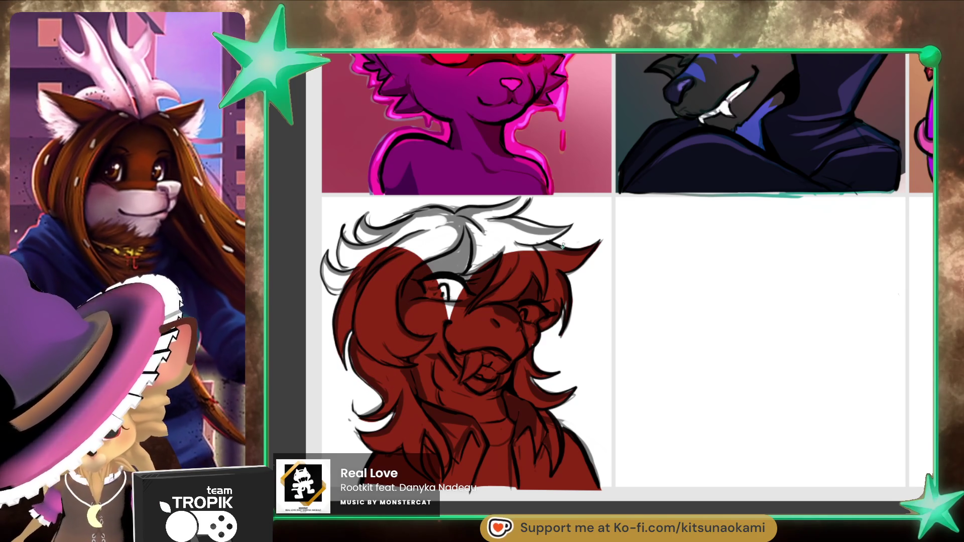
{"action": "mouse_move", "coordinate": [567, 227]}
{"action": "left_mouse_down"}
{"action": "mouse_move", "coordinate": [546, 241]}
{"action": "mouse_move", "coordinate": [512, 197]}
{"action": "mouse_move", "coordinate": [455, 213]}
{"action": "mouse_move", "coordinate": [552, 241]}
{"action": "mouse_move", "coordinate": [362, 231]}
{"action": "mouse_move", "coordinate": [552, 249]}
{"action": "mouse_move", "coordinate": [342, 231]}
{"action": "mouse_move", "coordinate": [346, 268]}
{"action": "mouse_move", "coordinate": [447, 294]}
{"action": "mouse_move", "coordinate": [498, 286]}
{"action": "left_mouse_up"}
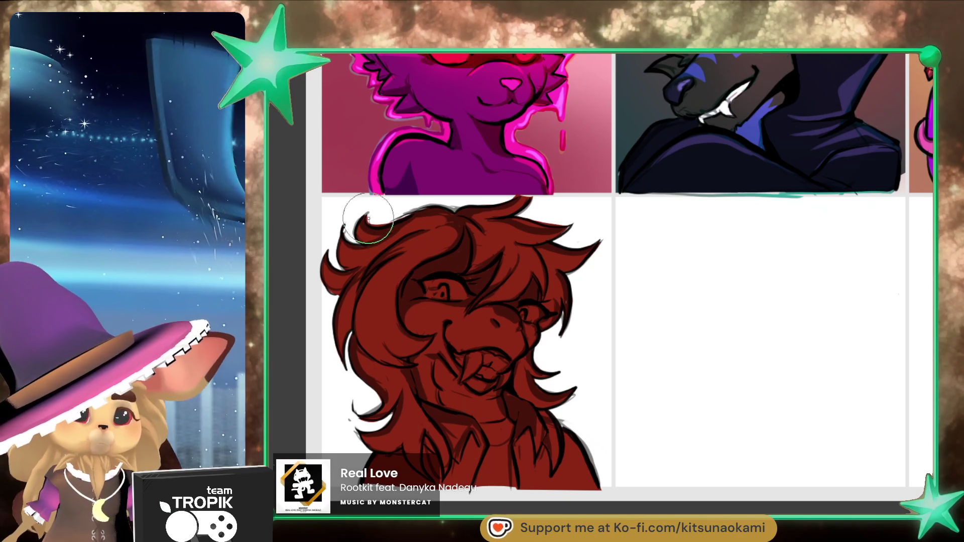
{"action": "scroll", "coordinate": [663, 426], "scroll_direction": "up", "scroll_amount": 1}
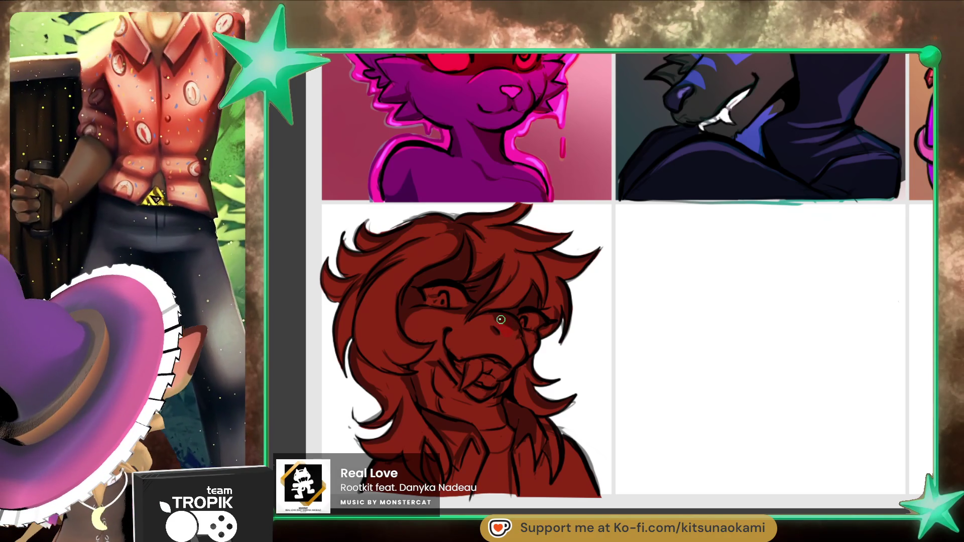
{"action": "key", "text": "bracketright"}
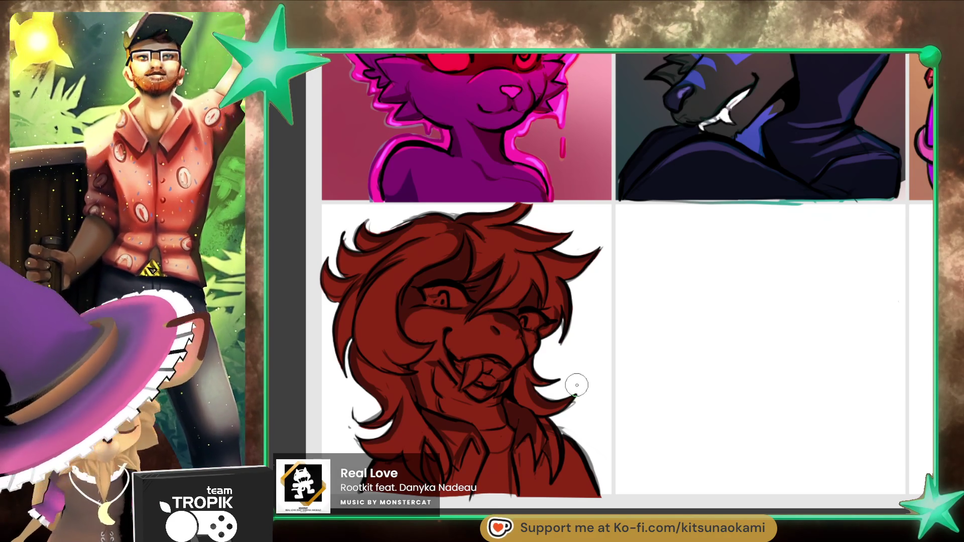
{"action": "scroll", "coordinate": [576, 385], "scroll_direction": "up", "scroll_amount": 1}
{"action": "left_click_drag", "start_coordinate": [579, 385], "coordinate": [584, 370]}
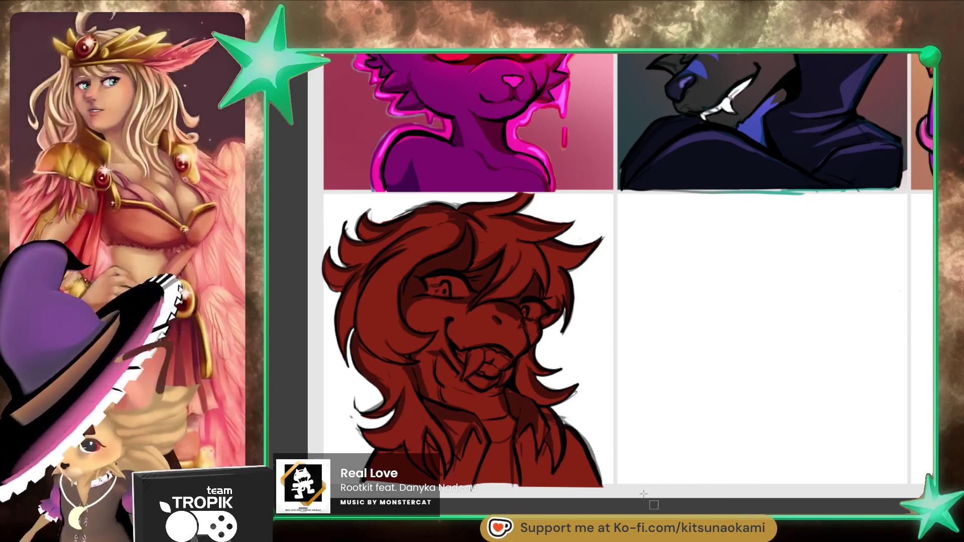
{"action": "key", "text": "m"}
{"action": "left_click_drag", "start_coordinate": [593, 466], "coordinate": [279, 192]}
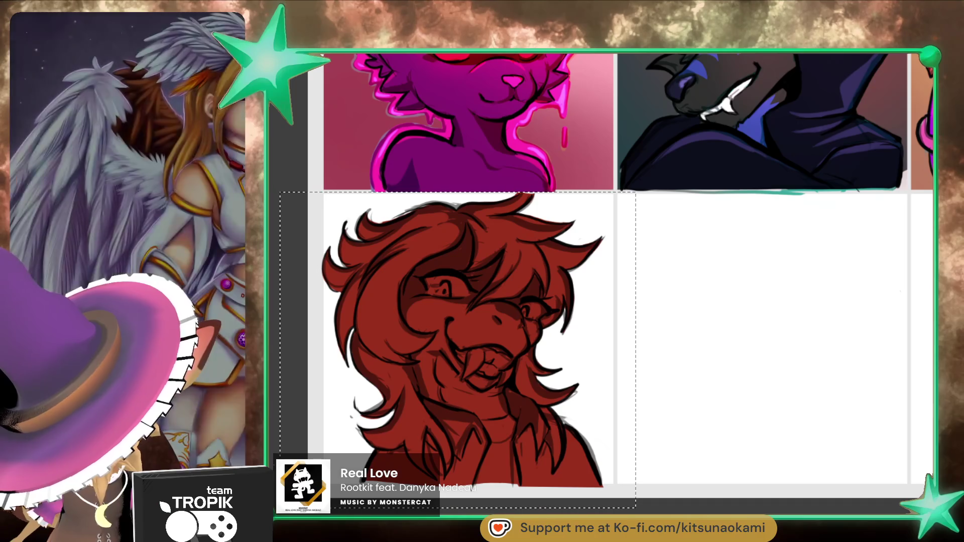
{"action": "left_click", "coordinate": [611, 390]}
Step: Undo the stray blot, shade dark red under the eye and around the nose, then enlarge the brush
{"action": "key", "text": "b"}
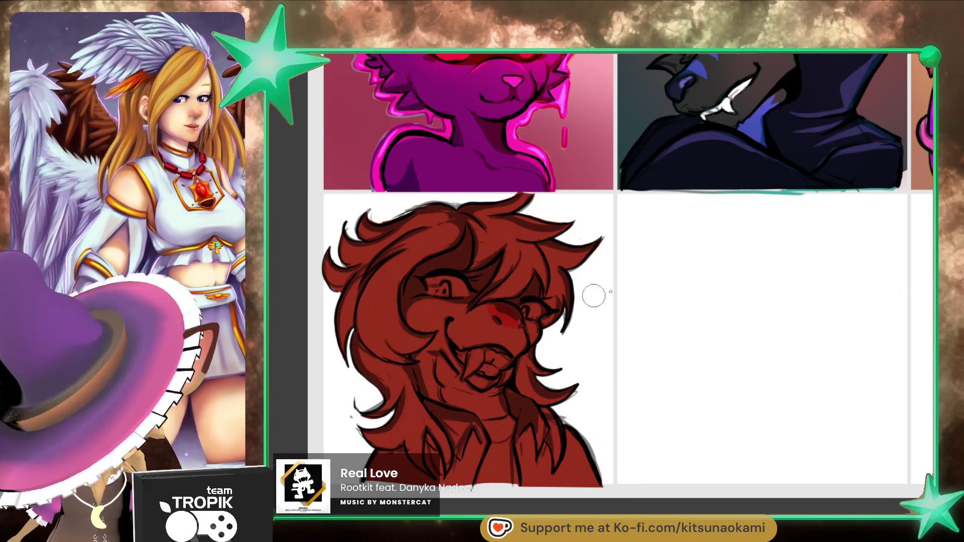
{"action": "key", "text": "ctrl+z"}
{"action": "left_click_drag", "start_coordinate": [517, 326], "coordinate": [486, 305]}
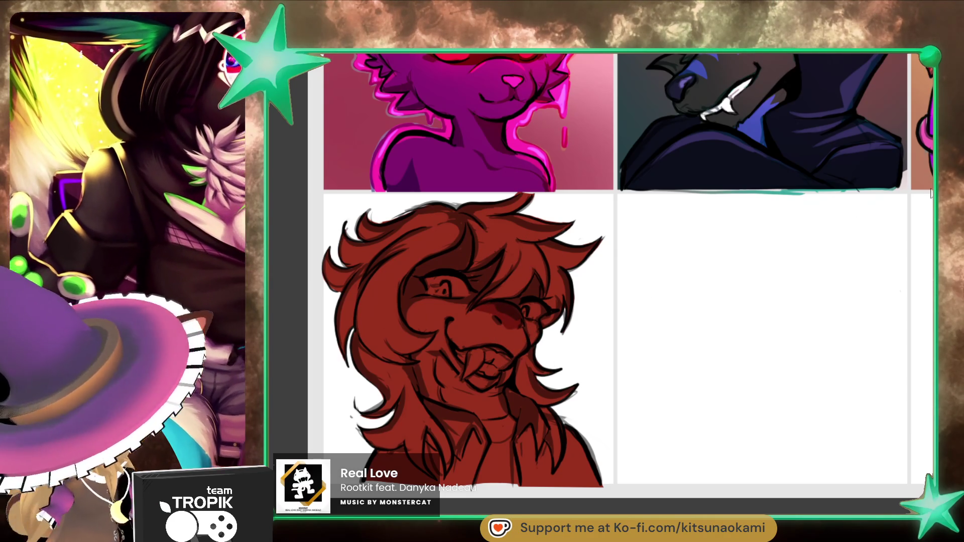
{"action": "left_click_drag", "start_coordinate": [512, 319], "coordinate": [514, 300]}
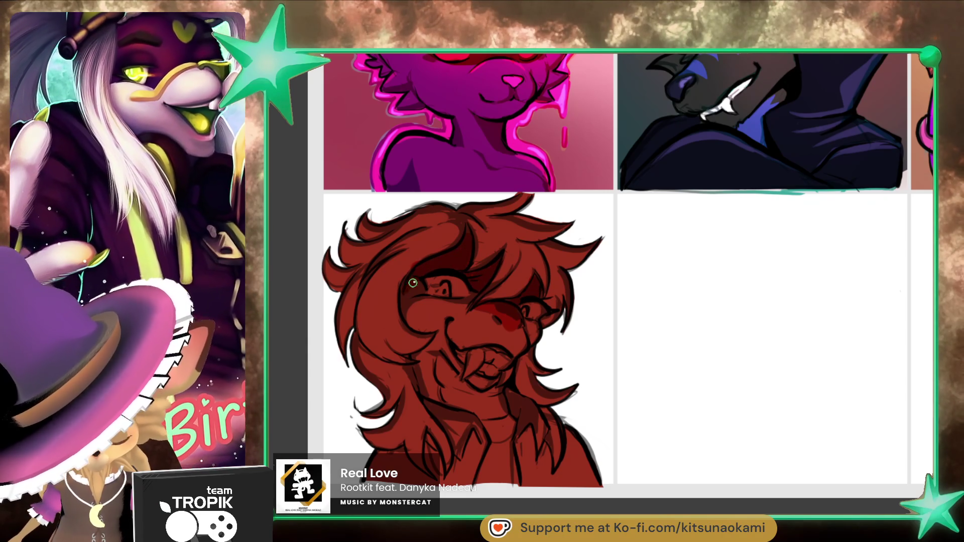
{"action": "key", "text": "bracketright"}
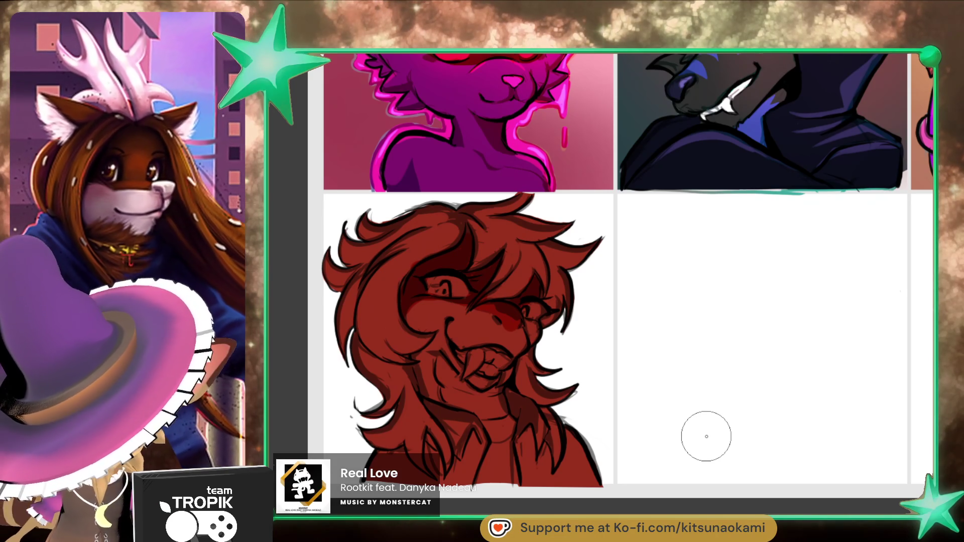
Step: Paint the mouth, chin and neck light grey, shade the shirt dark around the neck, and start the left eye
{"action": "mouse_move", "coordinate": [442, 374]}
{"action": "left_mouse_down"}
{"action": "mouse_move", "coordinate": [438, 366]}
{"action": "mouse_move", "coordinate": [452, 370]}
{"action": "mouse_move", "coordinate": [448, 396]}
{"action": "mouse_move", "coordinate": [475, 407]}
{"action": "mouse_move", "coordinate": [475, 396]}
{"action": "left_mouse_up"}
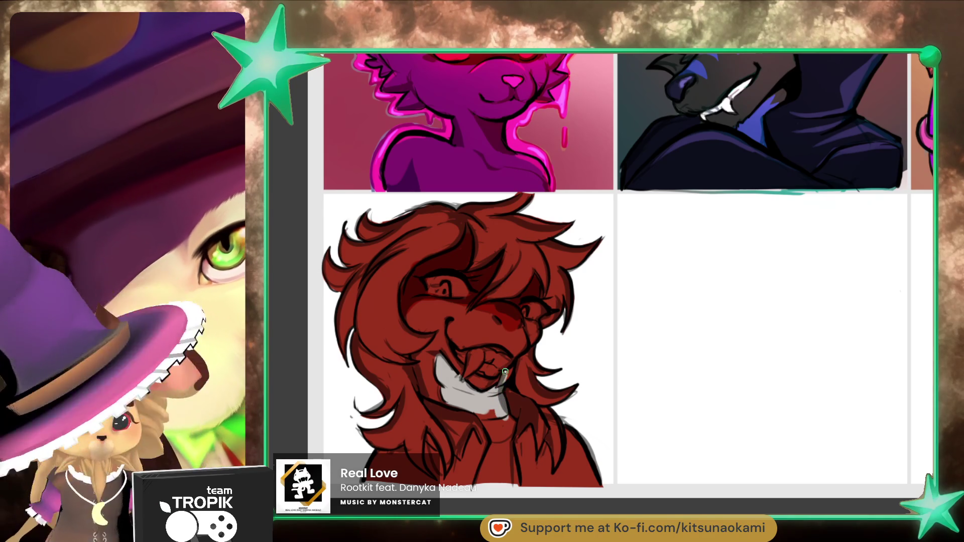
{"action": "mouse_move", "coordinate": [505, 374]}
{"action": "left_mouse_down"}
{"action": "mouse_move", "coordinate": [501, 419]}
{"action": "mouse_move", "coordinate": [490, 424]}
{"action": "mouse_move", "coordinate": [506, 434]}
{"action": "mouse_move", "coordinate": [508, 421]}
{"action": "left_mouse_up"}
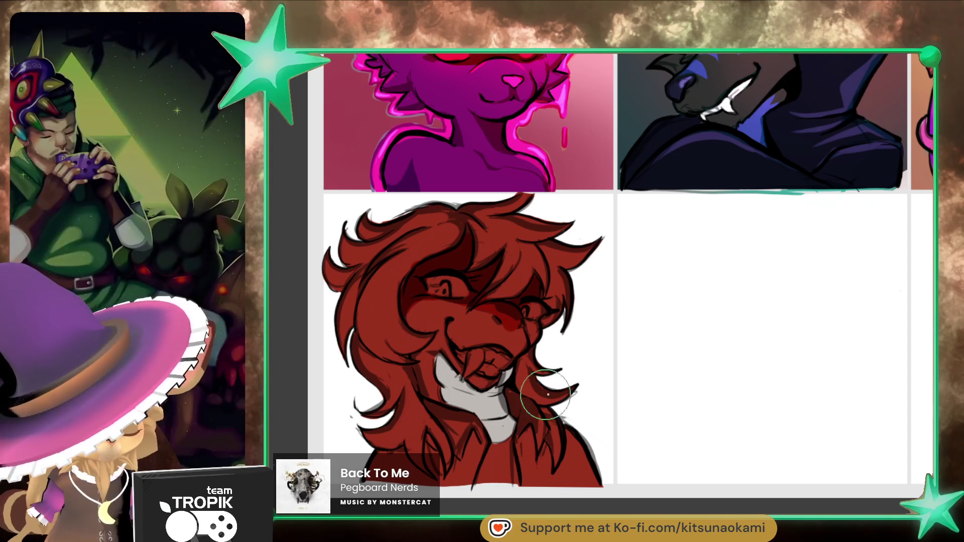
{"action": "mouse_move", "coordinate": [484, 477]}
{"action": "left_mouse_down"}
{"action": "mouse_move", "coordinate": [491, 458]}
{"action": "mouse_move", "coordinate": [510, 462]}
{"action": "left_mouse_up"}
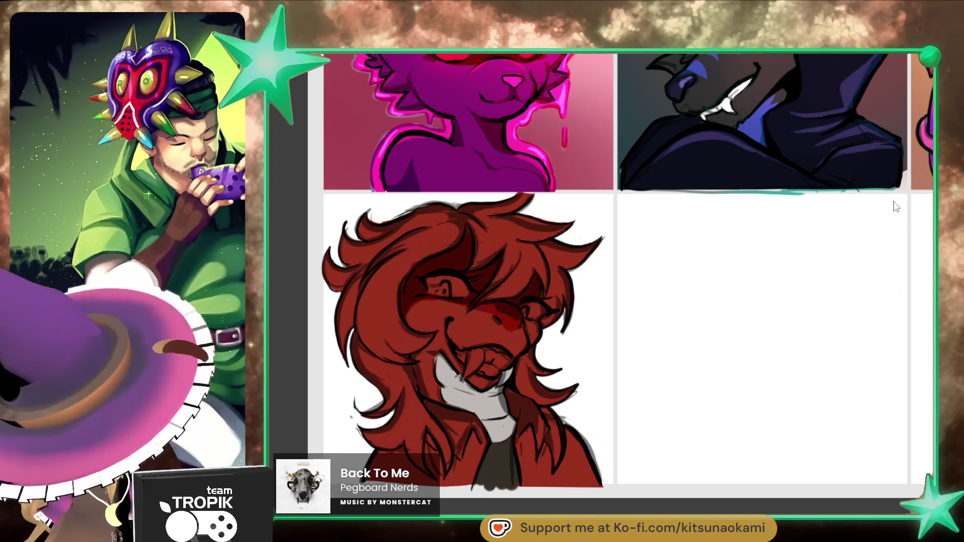
{"action": "mouse_move", "coordinate": [520, 426]}
{"action": "left_mouse_down"}
{"action": "mouse_move", "coordinate": [526, 477]}
{"action": "mouse_move", "coordinate": [536, 481]}
{"action": "mouse_move", "coordinate": [539, 441]}
{"action": "mouse_move", "coordinate": [546, 455]}
{"action": "mouse_move", "coordinate": [536, 420]}
{"action": "mouse_move", "coordinate": [520, 417]}
{"action": "mouse_move", "coordinate": [523, 402]}
{"action": "mouse_move", "coordinate": [533, 409]}
{"action": "left_mouse_up"}
{"action": "mouse_move", "coordinate": [566, 472]}
{"action": "left_mouse_down"}
{"action": "mouse_move", "coordinate": [554, 465]}
{"action": "mouse_move", "coordinate": [570, 439]}
{"action": "mouse_move", "coordinate": [582, 454]}
{"action": "mouse_move", "coordinate": [579, 475]}
{"action": "mouse_move", "coordinate": [562, 483]}
{"action": "mouse_move", "coordinate": [590, 480]}
{"action": "left_mouse_up"}
{"action": "mouse_move", "coordinate": [445, 414]}
{"action": "left_mouse_down"}
{"action": "mouse_move", "coordinate": [449, 427]}
{"action": "mouse_move", "coordinate": [428, 404]}
{"action": "mouse_move", "coordinate": [454, 431]}
{"action": "mouse_move", "coordinate": [467, 422]}
{"action": "mouse_move", "coordinate": [459, 482]}
{"action": "mouse_move", "coordinate": [462, 439]}
{"action": "mouse_move", "coordinate": [451, 483]}
{"action": "left_mouse_up"}
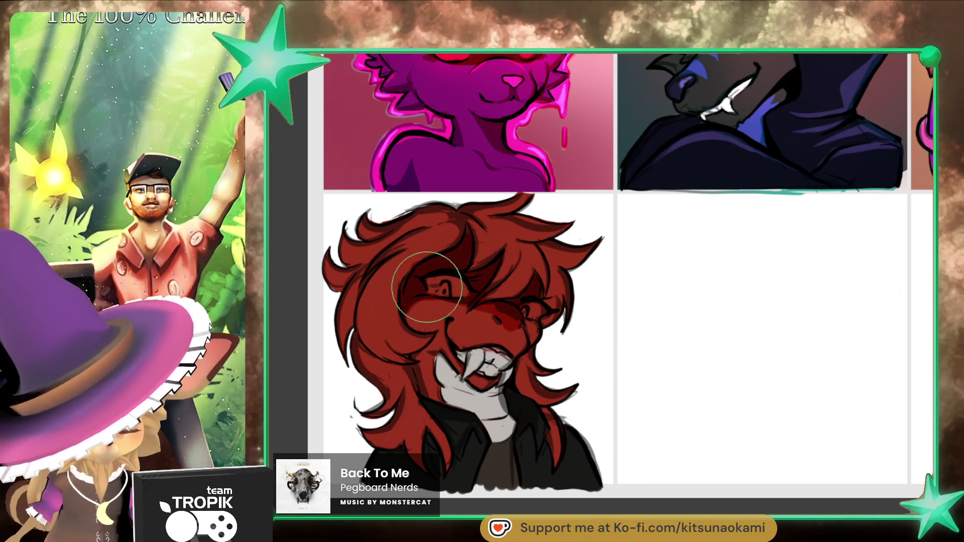
{"action": "left_click_drag", "start_coordinate": [435, 286], "coordinate": [450, 291]}
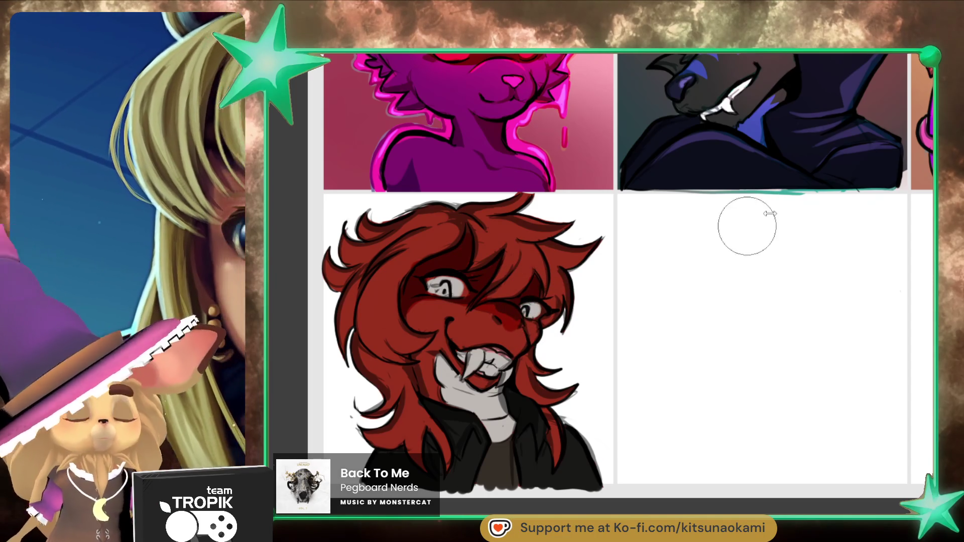
Step: Colour the irises of both the left and right eyes pink
{"action": "left_click_drag", "start_coordinate": [442, 287], "coordinate": [444, 289]}
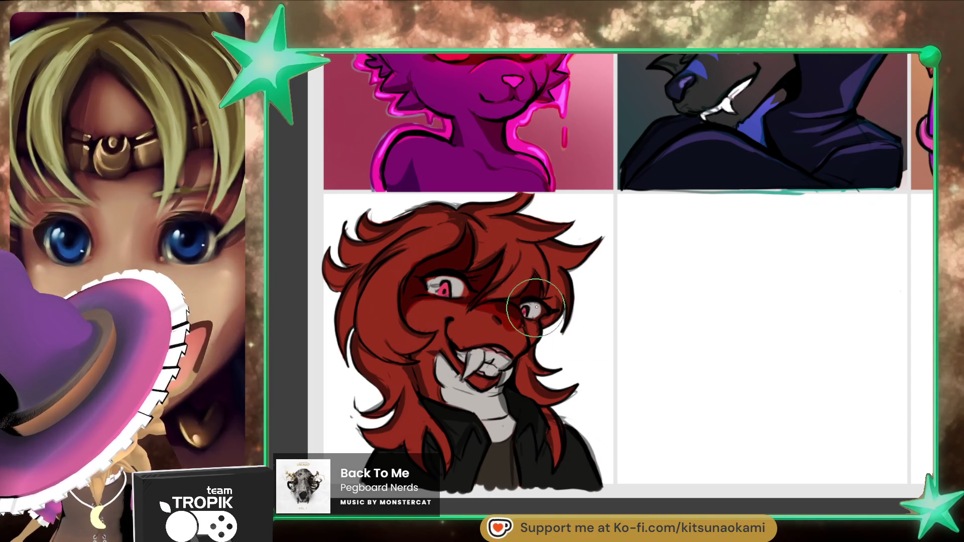
{"action": "left_click_drag", "start_coordinate": [525, 311], "coordinate": [538, 308]}
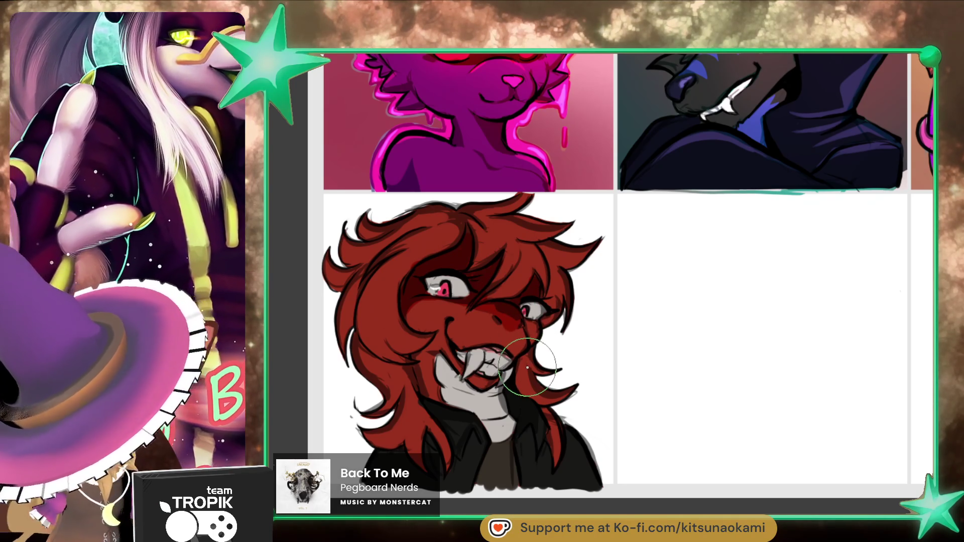
Step: Remove a stray mark by the mouth and paint the hair dark brown beside the eyes, top-left and cheek
{"action": "left_click_drag", "start_coordinate": [525, 357], "coordinate": [523, 381]}
{"action": "key", "text": "e"}
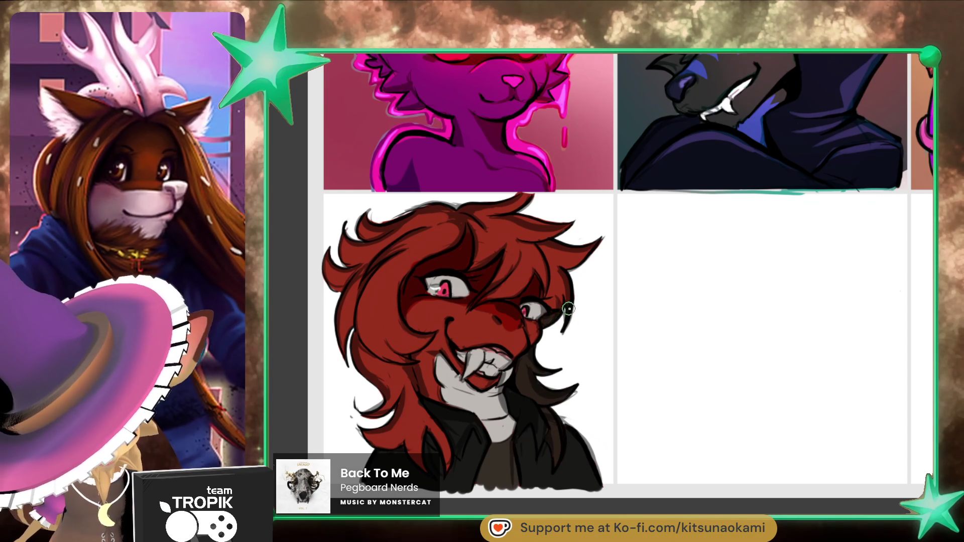
{"action": "mouse_move", "coordinate": [552, 299]}
{"action": "left_mouse_down"}
{"action": "mouse_move", "coordinate": [545, 276]}
{"action": "mouse_move", "coordinate": [567, 265]}
{"action": "left_mouse_up"}
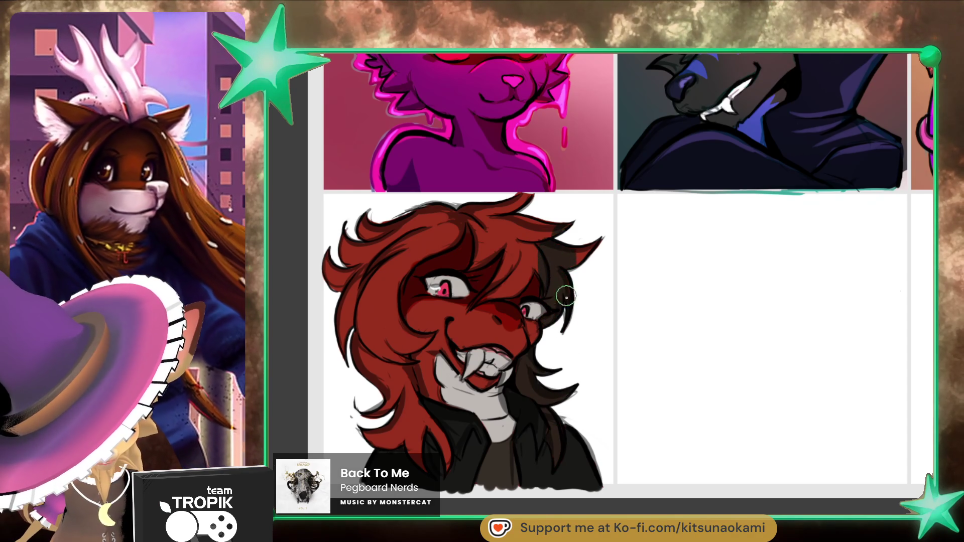
{"action": "key", "text": "bracketleft"}
{"action": "key", "text": "bracketleft"}
{"action": "key", "text": "bracketleft"}
{"action": "mouse_move", "coordinate": [489, 297]}
{"action": "left_mouse_down"}
{"action": "mouse_move", "coordinate": [510, 292]}
{"action": "mouse_move", "coordinate": [512, 263]}
{"action": "mouse_move", "coordinate": [484, 288]}
{"action": "mouse_move", "coordinate": [522, 234]}
{"action": "mouse_move", "coordinate": [532, 258]}
{"action": "mouse_move", "coordinate": [507, 246]}
{"action": "mouse_move", "coordinate": [520, 200]}
{"action": "mouse_move", "coordinate": [452, 211]}
{"action": "mouse_move", "coordinate": [471, 221]}
{"action": "left_mouse_up"}
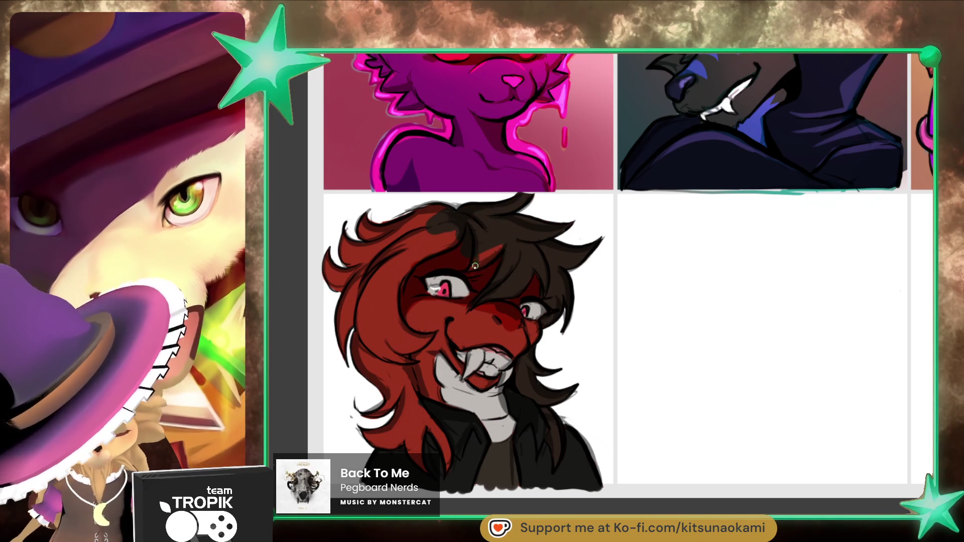
{"action": "mouse_move", "coordinate": [441, 213]}
{"action": "left_mouse_down"}
{"action": "mouse_move", "coordinate": [422, 206]}
{"action": "mouse_move", "coordinate": [428, 243]}
{"action": "mouse_move", "coordinate": [429, 212]}
{"action": "mouse_move", "coordinate": [349, 256]}
{"action": "mouse_move", "coordinate": [390, 209]}
{"action": "mouse_move", "coordinate": [373, 315]}
{"action": "mouse_move", "coordinate": [399, 348]}
{"action": "left_mouse_up"}
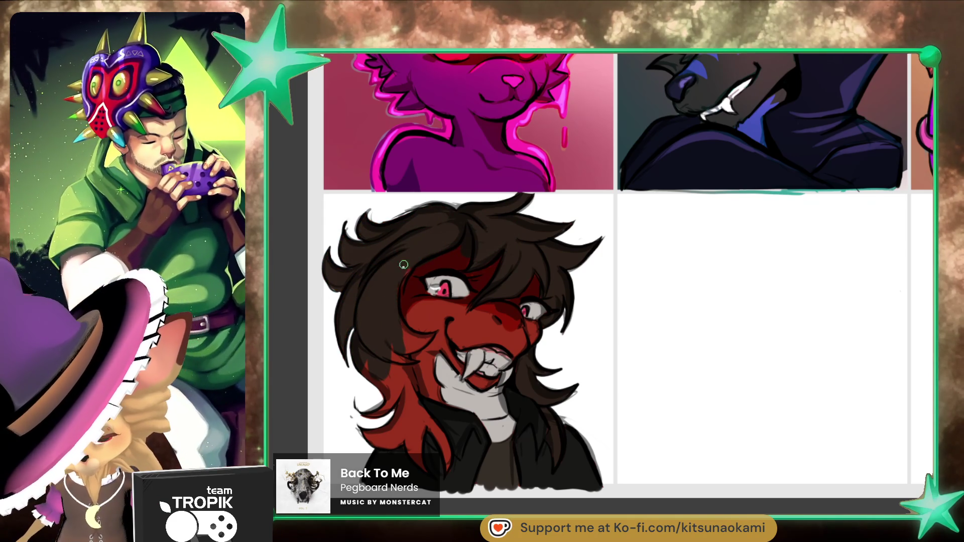
{"action": "mouse_move", "coordinate": [467, 244]}
{"action": "left_mouse_down"}
{"action": "mouse_move", "coordinate": [394, 222]}
{"action": "mouse_move", "coordinate": [388, 344]}
{"action": "mouse_move", "coordinate": [402, 327]}
{"action": "left_mouse_up"}
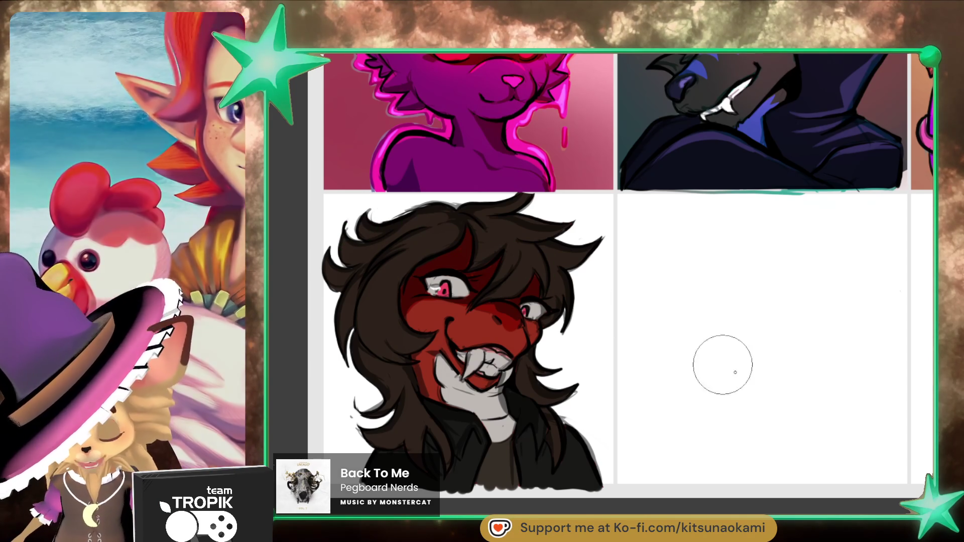
{"action": "left_click_drag", "start_coordinate": [786, 431], "coordinate": [807, 429]}
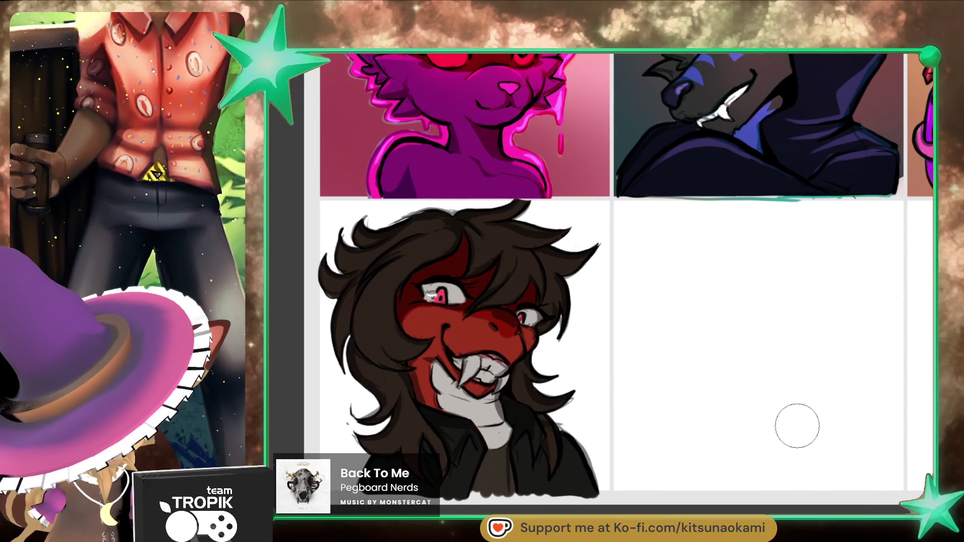
Step: Shrink the brush and sample the grey from the portrait's face as the painting colour
{"action": "key", "text": "bracketleft"}
{"action": "key", "text": "bracketleft"}
{"action": "key", "text": "bracketleft"}
{"action": "key", "text": "bracketleft"}
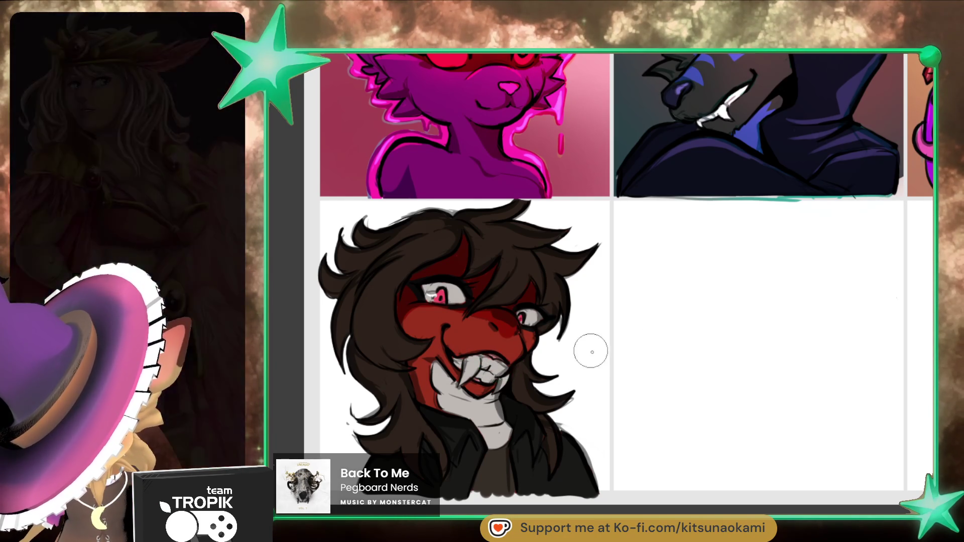
{"action": "left_click", "coordinate": [494, 355], "text": "alt"}
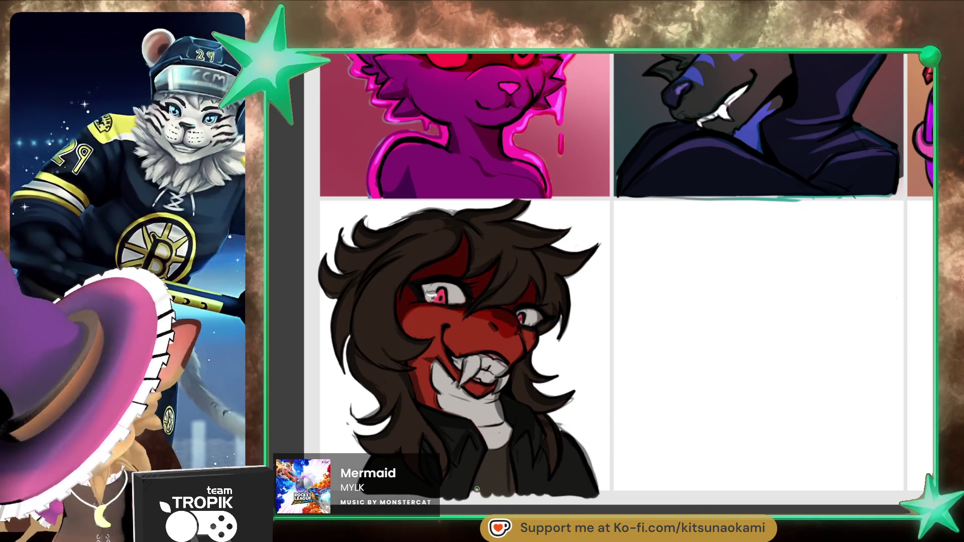
Step: Enlarge the brush twice and shift the view toward the blank cell beside the portrait
{"action": "key", "text": "bracketright"}
{"action": "key", "text": "bracketright"}
{"action": "key", "text": "bracketright"}
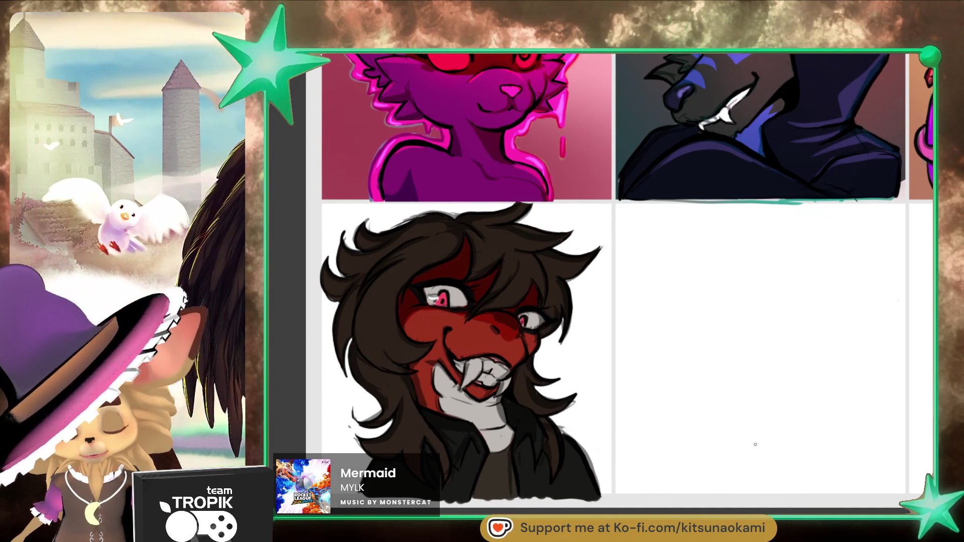
{"action": "key", "text": "bracketright"}
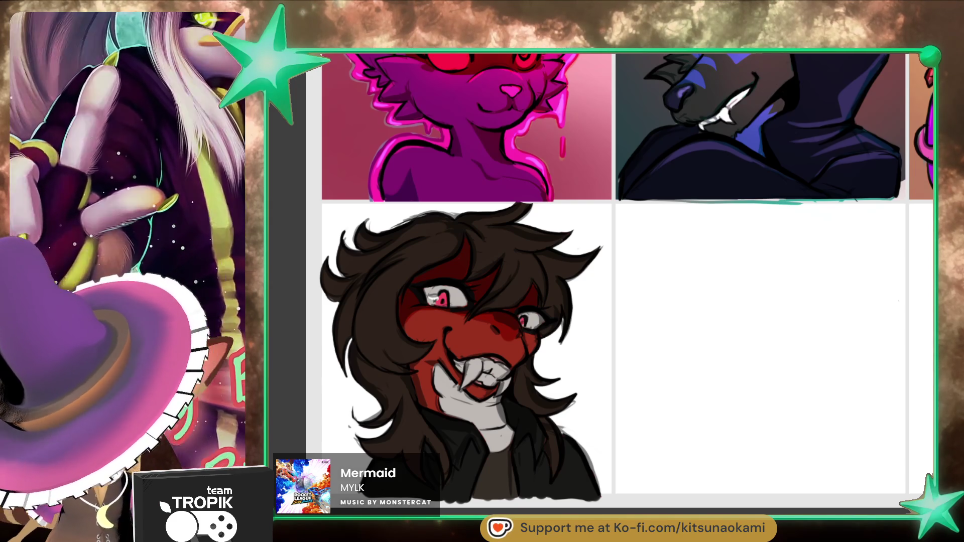
{"action": "left_click_drag", "start_coordinate": [665, 475], "coordinate": [656, 492]}
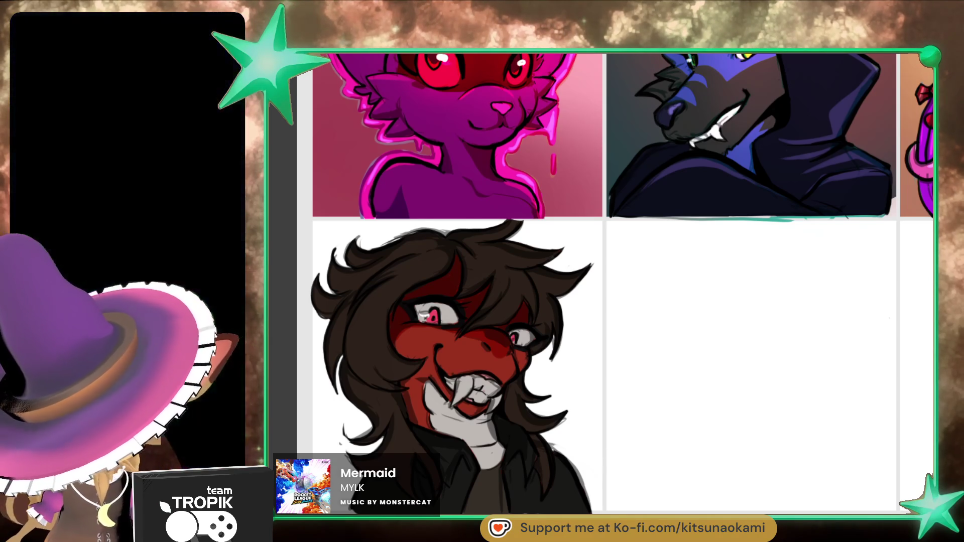
{"action": "scroll", "coordinate": [688, 462], "scroll_direction": "up", "scroll_amount": 1}
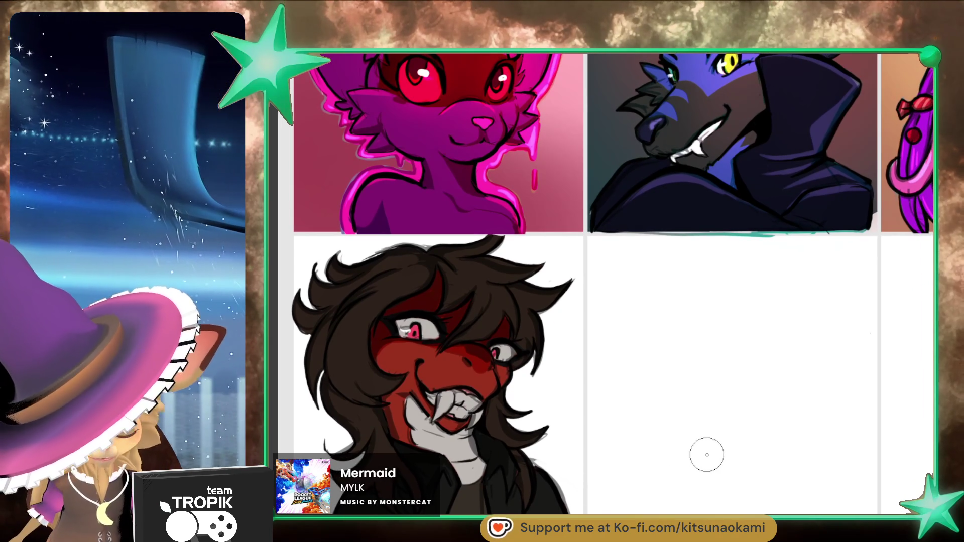
Step: Reposition the view and draw a rectangular selection around the lower-left red-faced portrait cell
{"action": "mouse_move", "coordinate": [716, 456]}
{"action": "left_mouse_down"}
{"action": "mouse_move", "coordinate": [703, 459]}
{"action": "mouse_move", "coordinate": [738, 449]}
{"action": "left_mouse_up"}
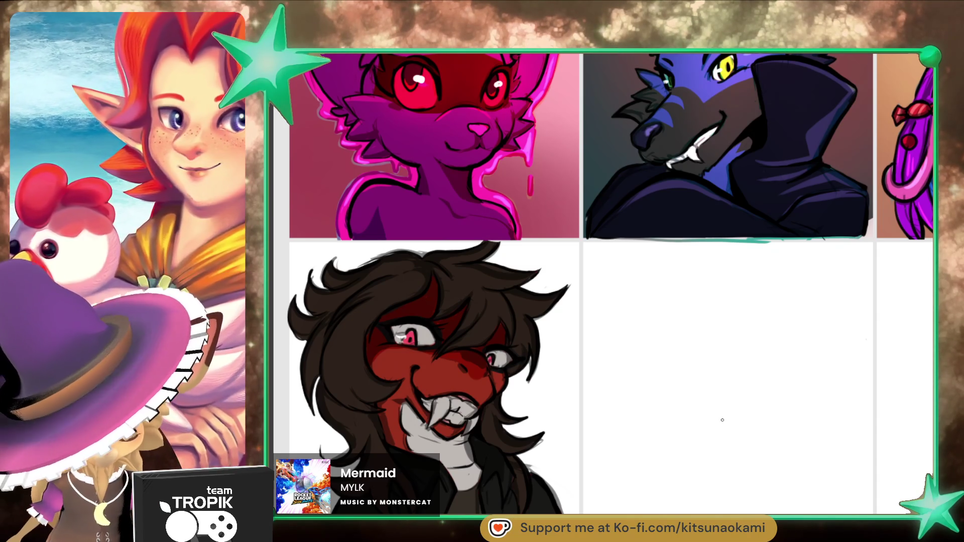
{"action": "mouse_move", "coordinate": [634, 458]}
{"action": "left_mouse_down"}
{"action": "mouse_move", "coordinate": [667, 486]}
{"action": "mouse_move", "coordinate": [682, 471]}
{"action": "left_mouse_up"}
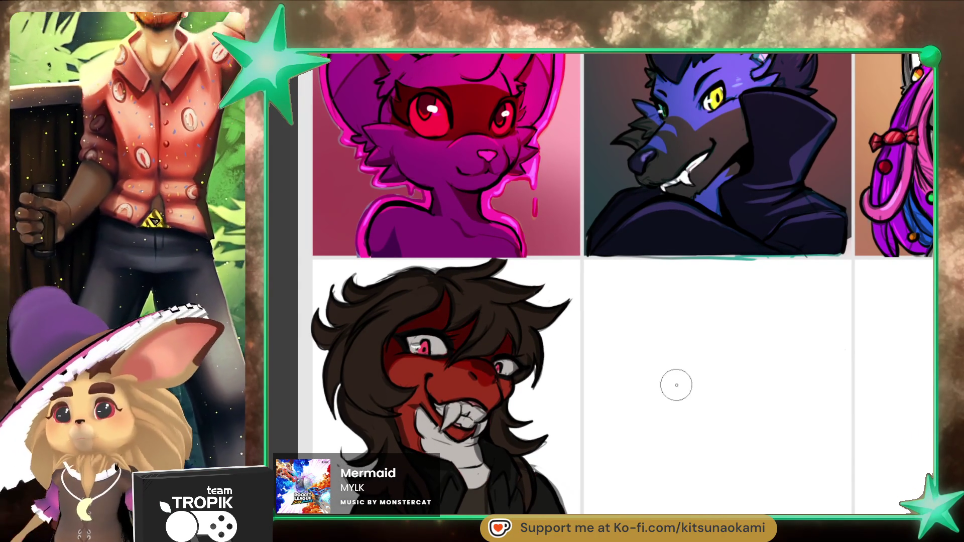
{"action": "left_click_drag", "start_coordinate": [703, 413], "coordinate": [698, 408]}
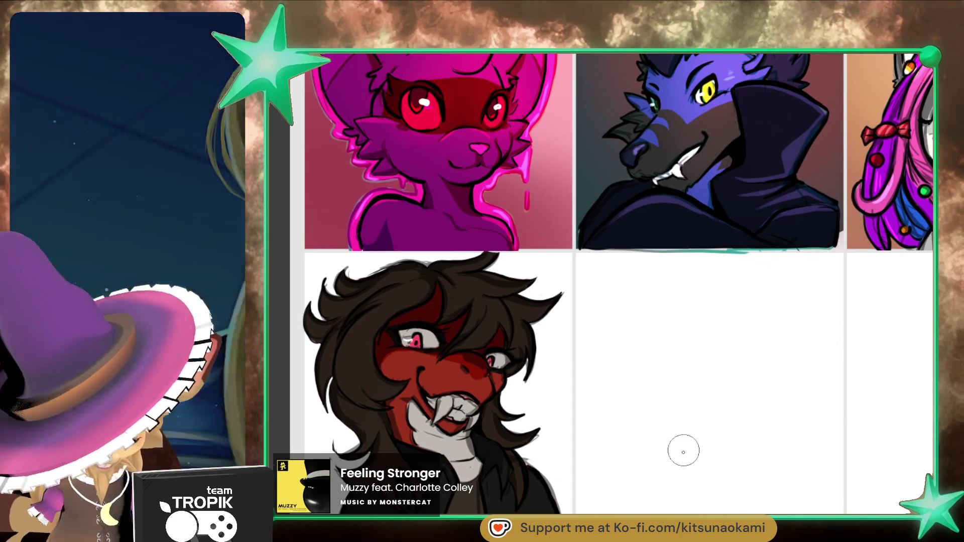
{"action": "scroll", "coordinate": [702, 467], "scroll_direction": "down", "scroll_amount": 1}
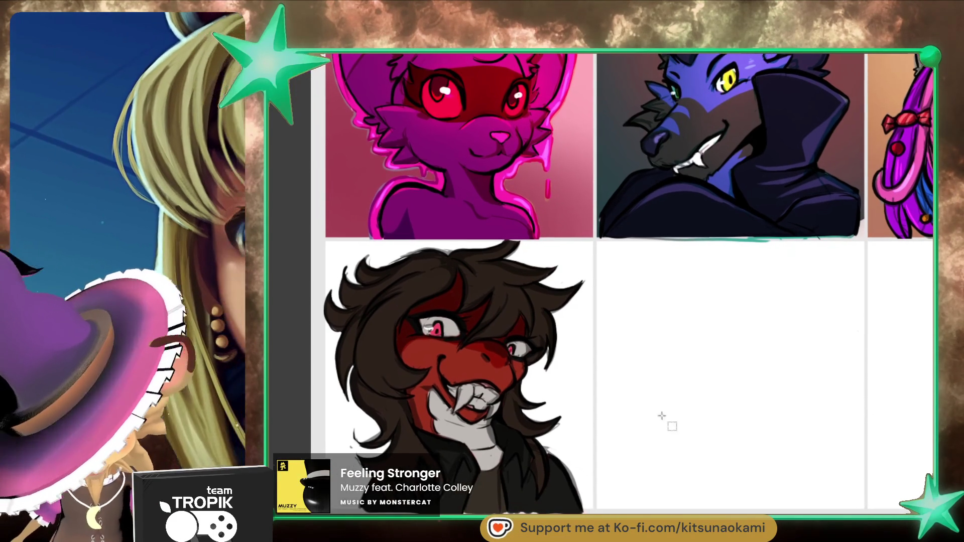
{"action": "mouse_move", "coordinate": [322, 238]}
{"action": "left_mouse_down"}
{"action": "mouse_move", "coordinate": [537, 397]}
{"action": "mouse_move", "coordinate": [602, 491]}
{"action": "mouse_move", "coordinate": [598, 512]}
{"action": "left_mouse_up"}
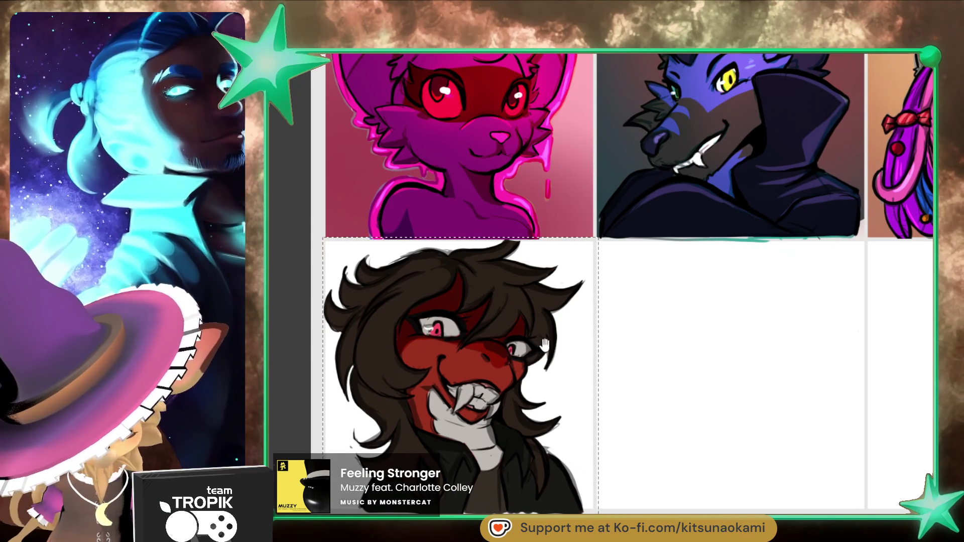
{"action": "mouse_move", "coordinate": [303, 196]}
{"action": "left_mouse_down"}
{"action": "mouse_move", "coordinate": [640, 226]}
{"action": "mouse_move", "coordinate": [629, 250]}
{"action": "mouse_move", "coordinate": [658, 282]}
{"action": "mouse_move", "coordinate": [698, 286]}
{"action": "left_mouse_up"}
{"action": "left_click_drag", "start_coordinate": [620, 339], "coordinate": [722, 364]}
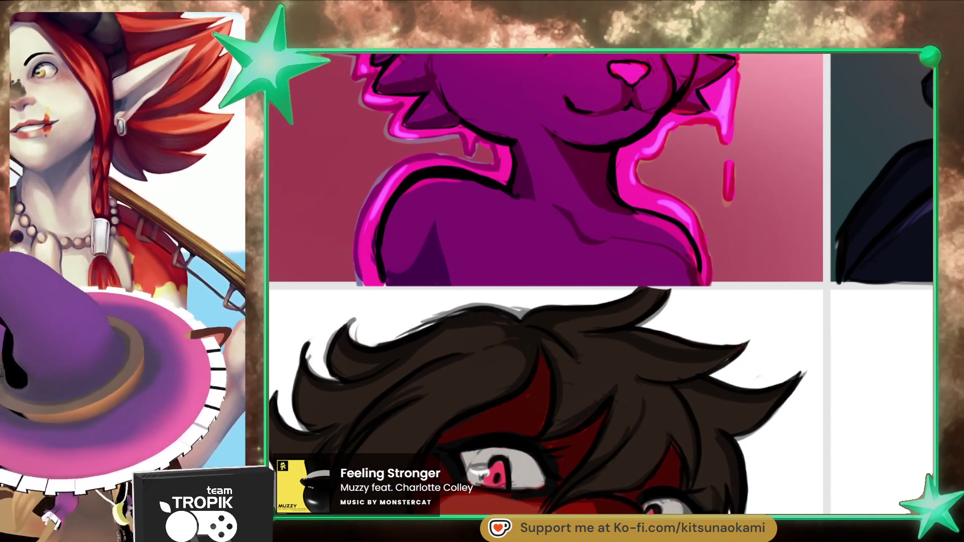
Step: Resize the brush, then select the grid's cell areas with the Magic Wand
{"action": "key", "text": "bracketleft"}
{"action": "key", "text": "bracketleft"}
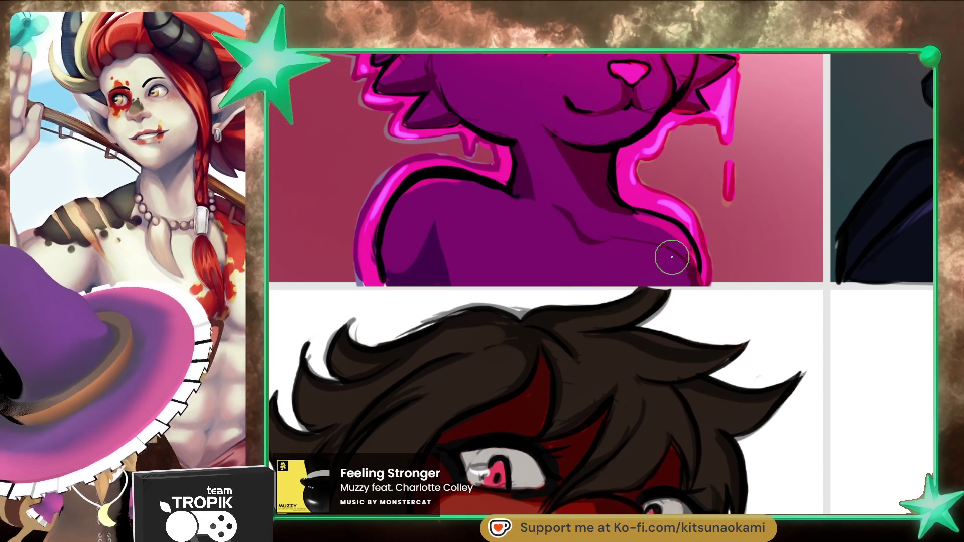
{"action": "key", "text": "bracketright"}
{"action": "key", "text": "bracketright"}
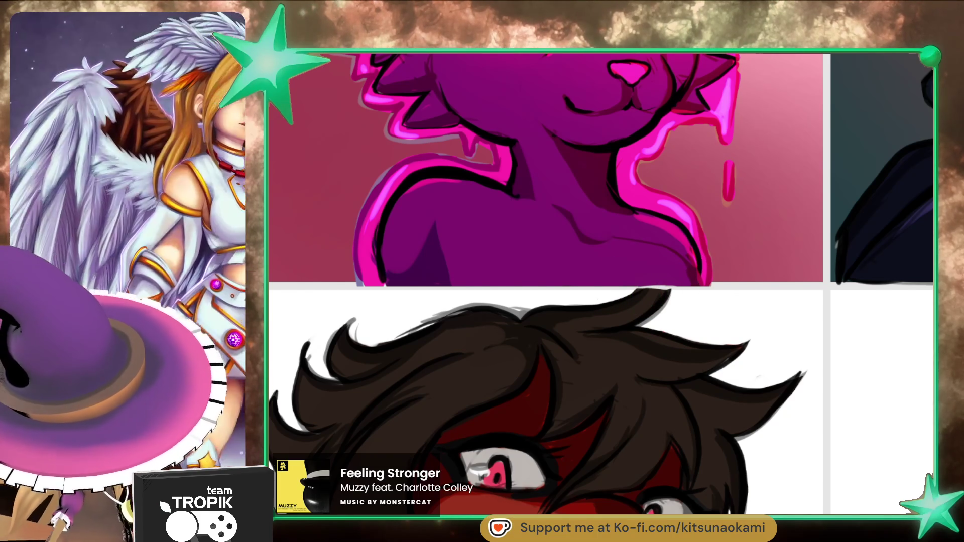
{"action": "left_click", "coordinate": [788, 439]}
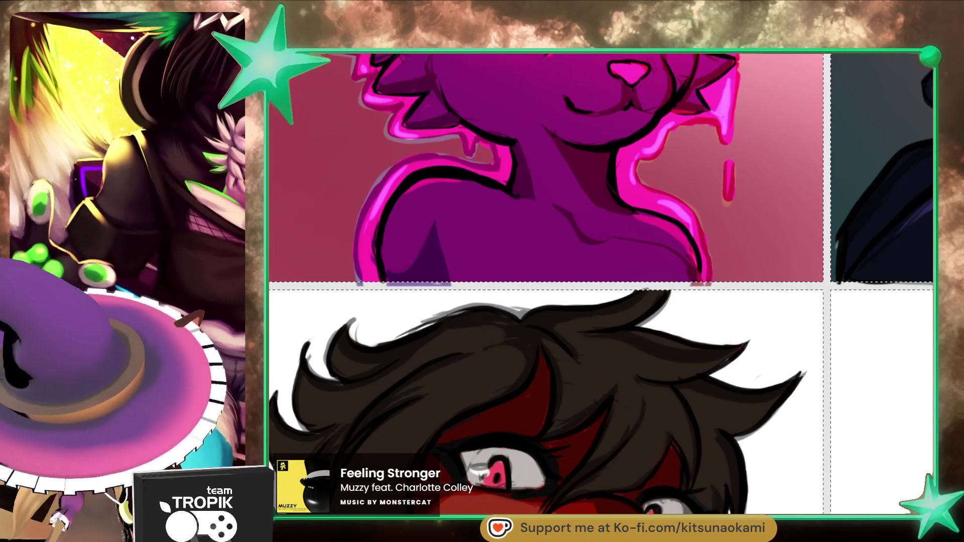
Step: Zoom out to show the whole portrait grid, including the empty cell
{"action": "scroll", "coordinate": [745, 287], "scroll_direction": "down", "scroll_amount": 6}
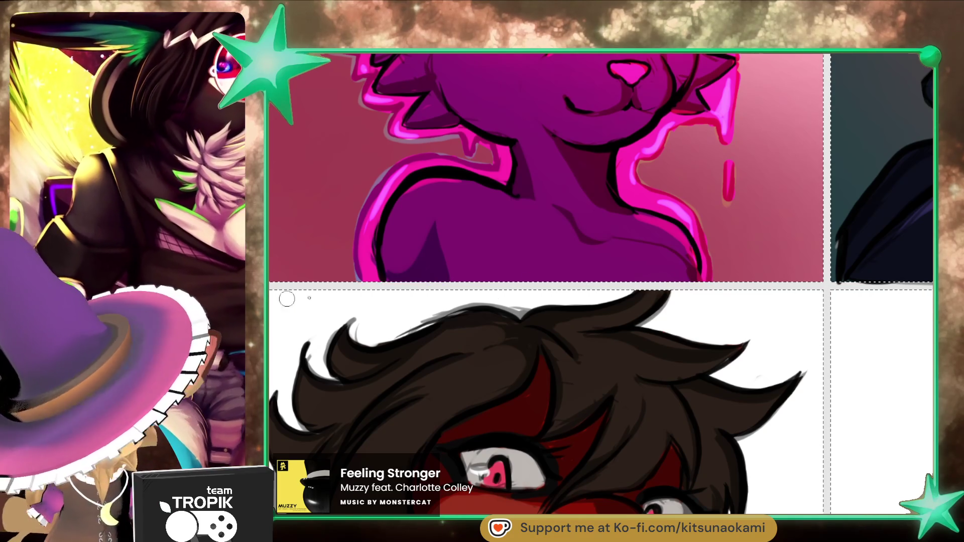
{"action": "scroll", "coordinate": [657, 441], "scroll_direction": "up", "scroll_amount": 1}
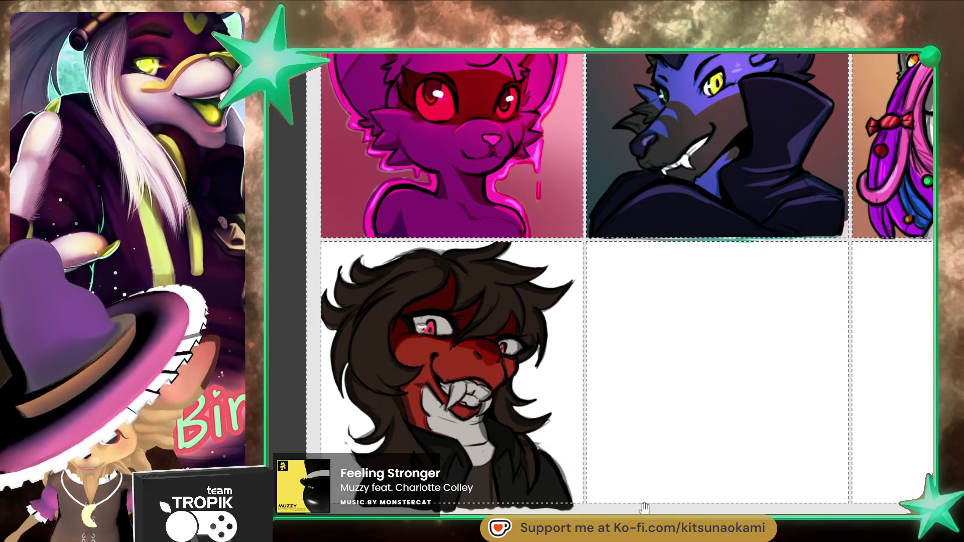
{"action": "scroll", "coordinate": [763, 422], "scroll_direction": "down", "scroll_amount": 2}
{"action": "scroll", "coordinate": [752, 432], "scroll_direction": "left", "scroll_amount": 2}
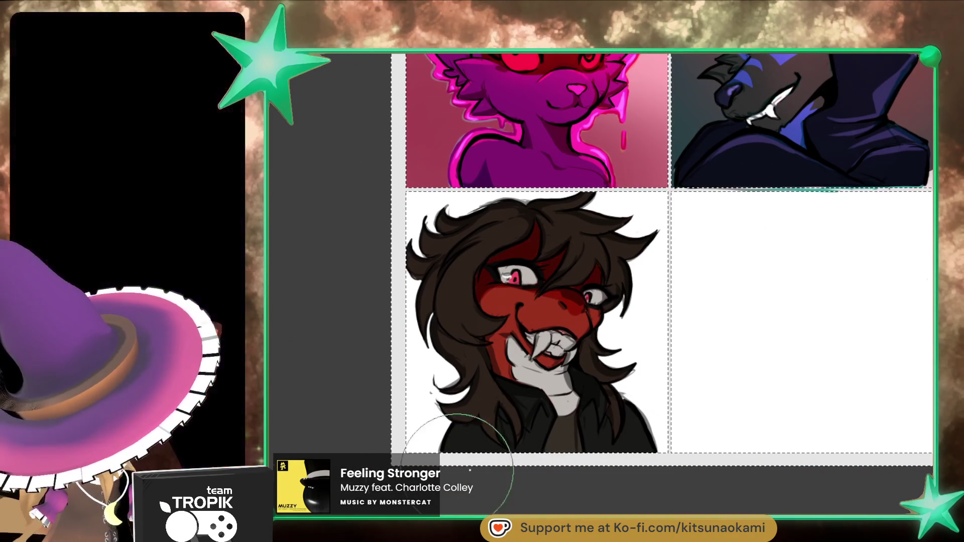
Step: Bring the bottom-left portrait into view and select only the red-faced character's cell
{"action": "left_click_drag", "start_coordinate": [781, 445], "coordinate": [763, 458]}
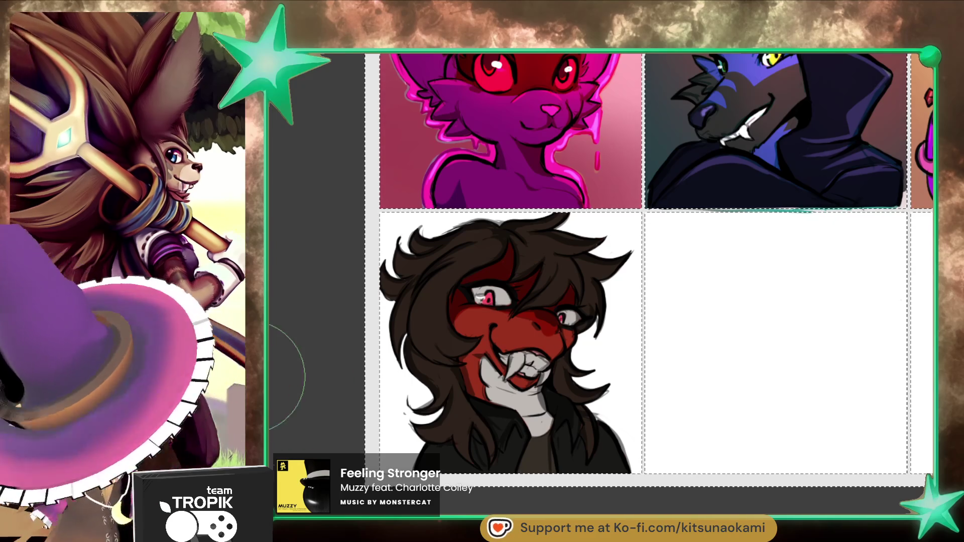
{"action": "left_click", "coordinate": [607, 354]}
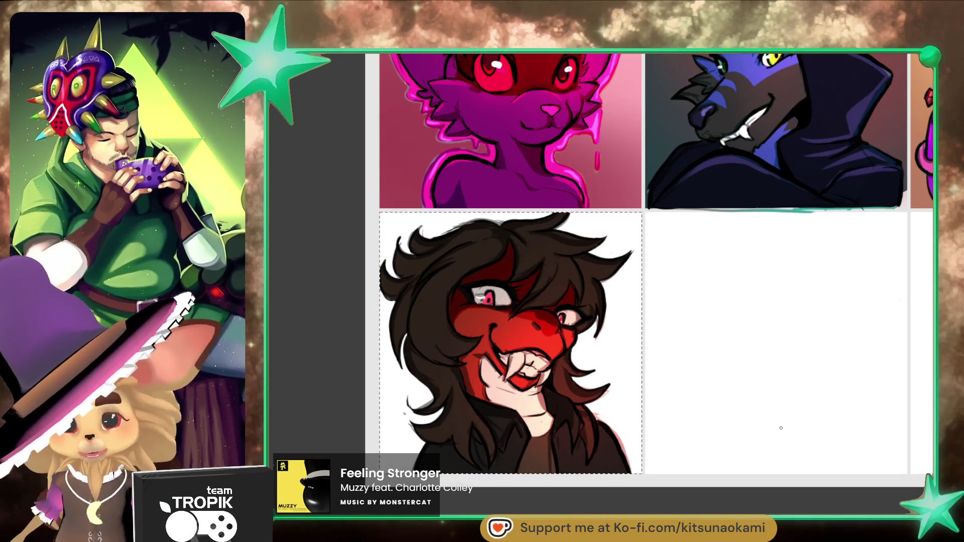
{"action": "key", "text": "e"}
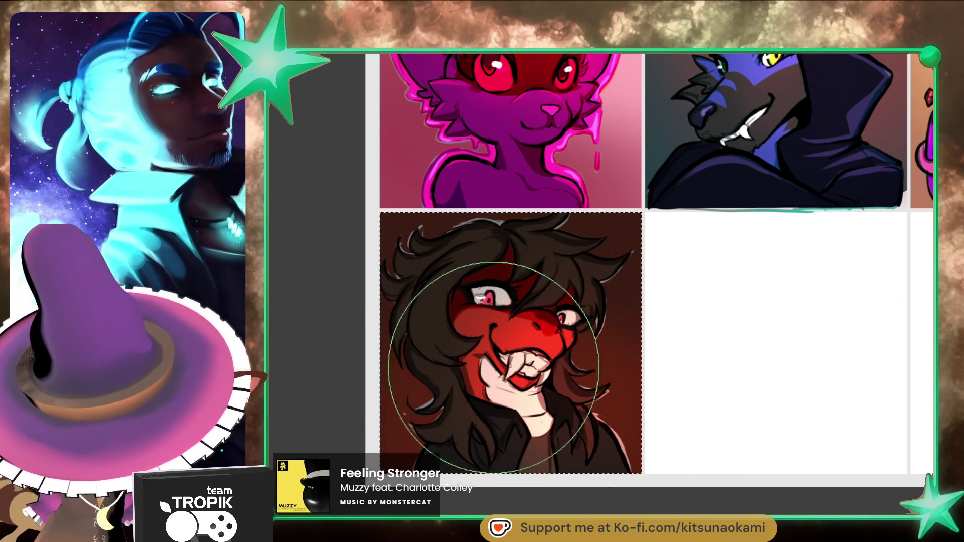
Step: Paint a dark red-brown gradient glow into the red-faced portrait's background
{"action": "scroll", "coordinate": [701, 426], "scroll_direction": "up", "scroll_amount": 1}
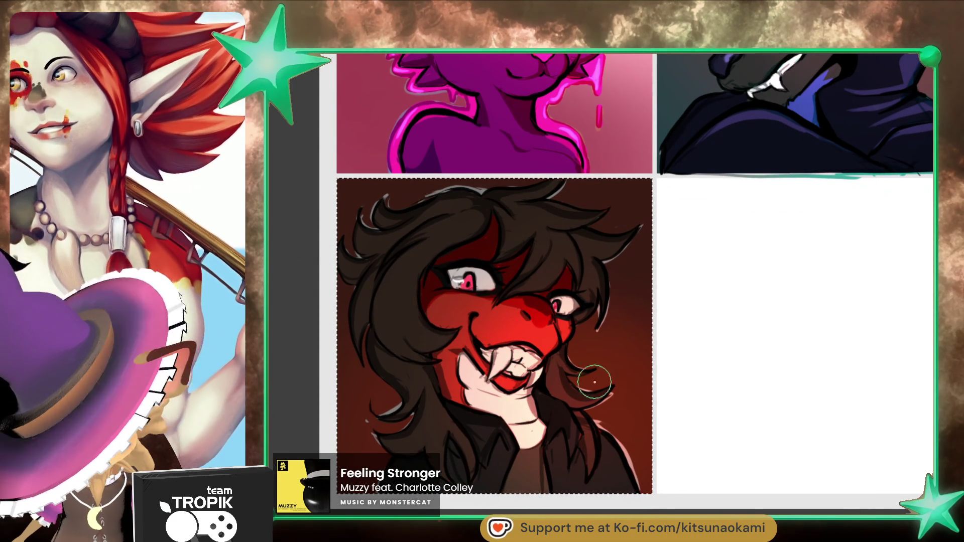
Step: Sample a colour from the red-faced character's face for further shading
{"action": "key", "text": "ctrl"}
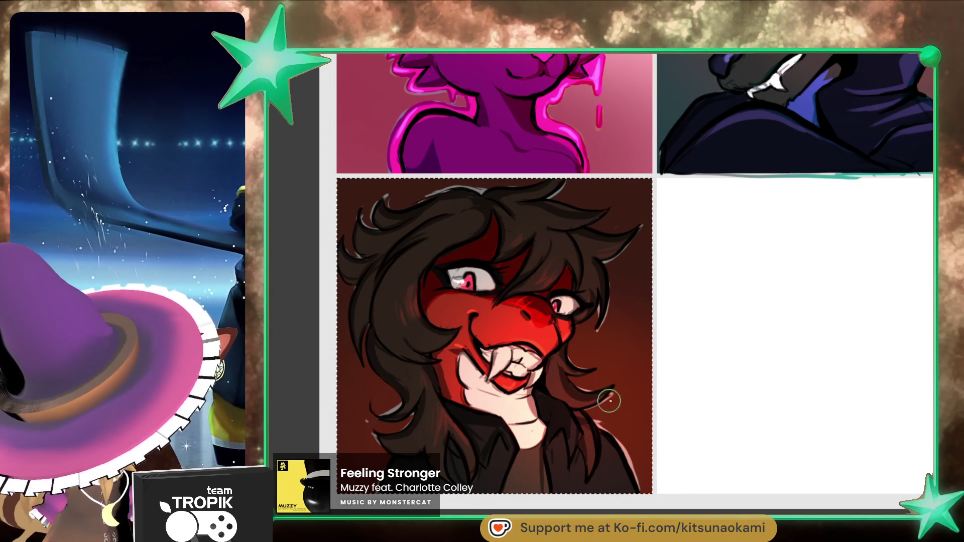
{"action": "left_click_drag", "start_coordinate": [581, 398], "coordinate": [607, 375]}
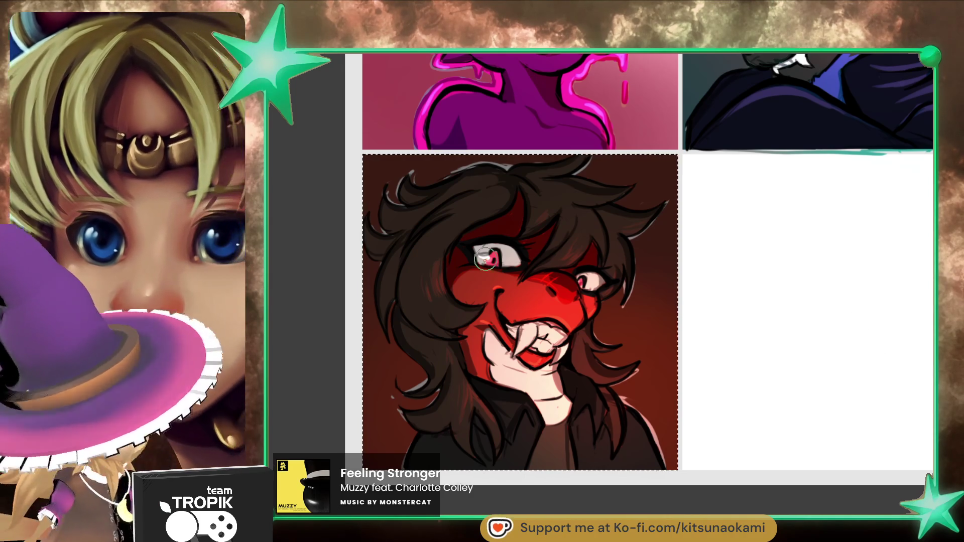
{"action": "key", "text": "bracketright"}
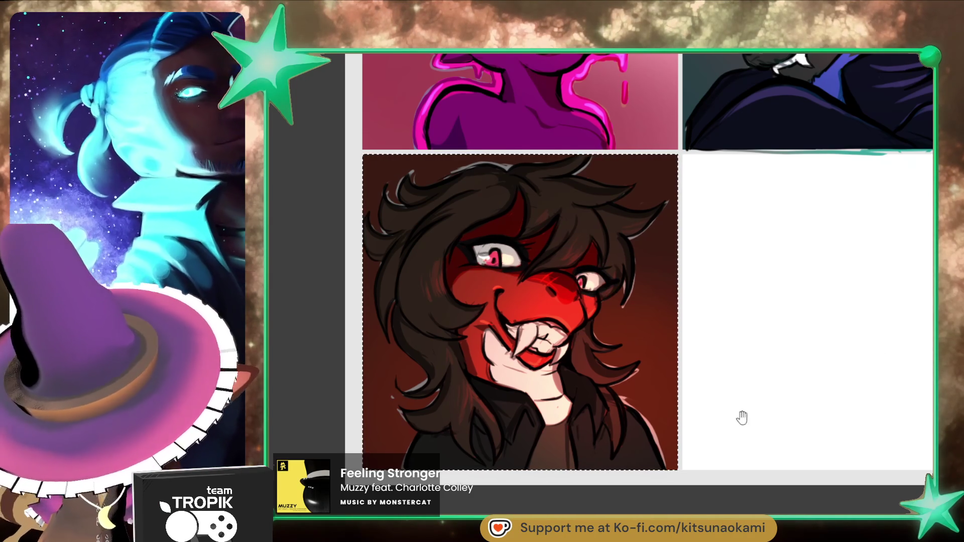
{"action": "left_click_drag", "start_coordinate": [737, 415], "coordinate": [728, 424]}
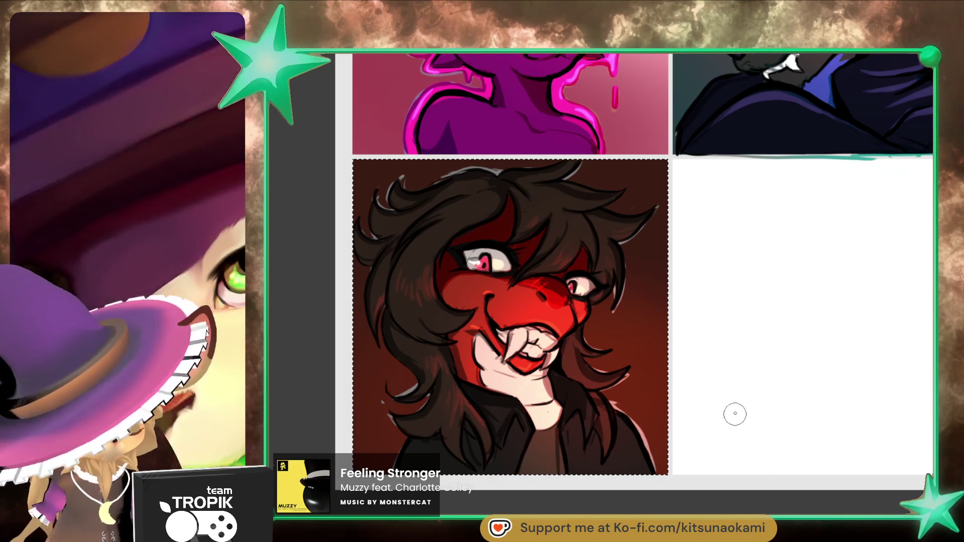
{"action": "key", "text": "ctrl+plus"}
{"action": "key", "text": "ctrl+plus"}
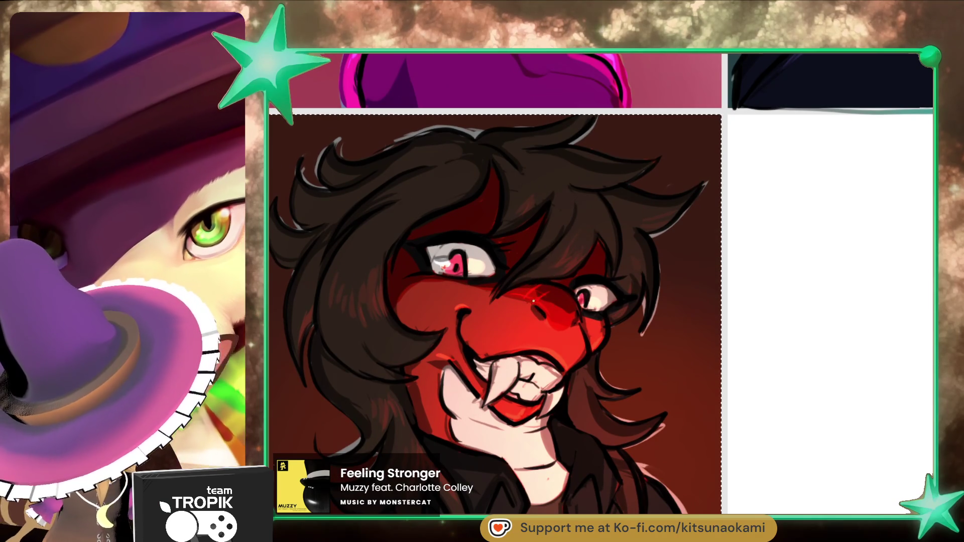
Step: Zoom out and fit the whole five-portrait headshot grid in view with Ctrl+0
{"action": "left_click", "coordinate": [655, 431], "text": "alt"}
{"action": "mouse_move", "coordinate": [655, 432]}
{"action": "left_mouse_down"}
{"action": "mouse_move", "coordinate": [712, 445]}
{"action": "mouse_move", "coordinate": [757, 429]}
{"action": "left_mouse_up"}
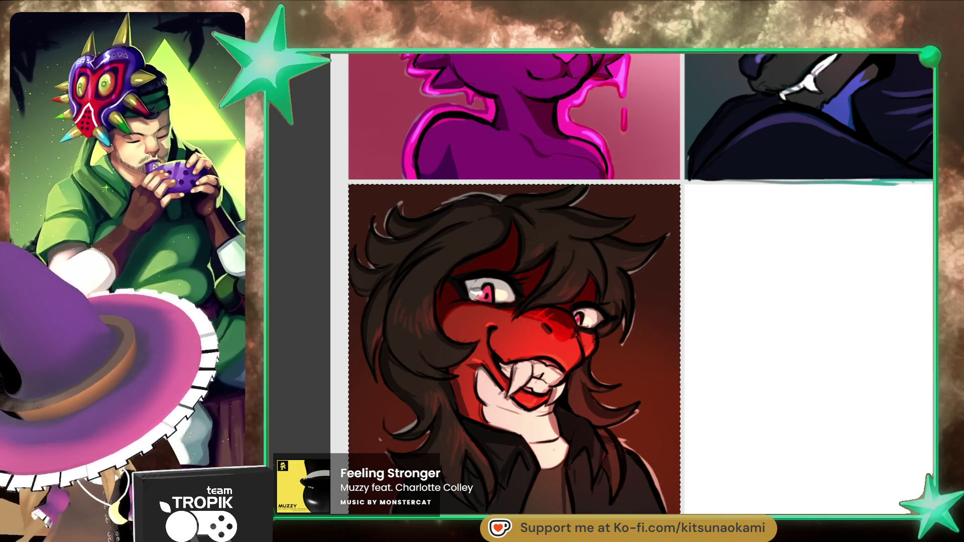
{"action": "scroll", "coordinate": [718, 445], "scroll_direction": "down", "scroll_amount": 2}
{"action": "scroll", "coordinate": [727, 460], "scroll_direction": "down", "scroll_amount": 1}
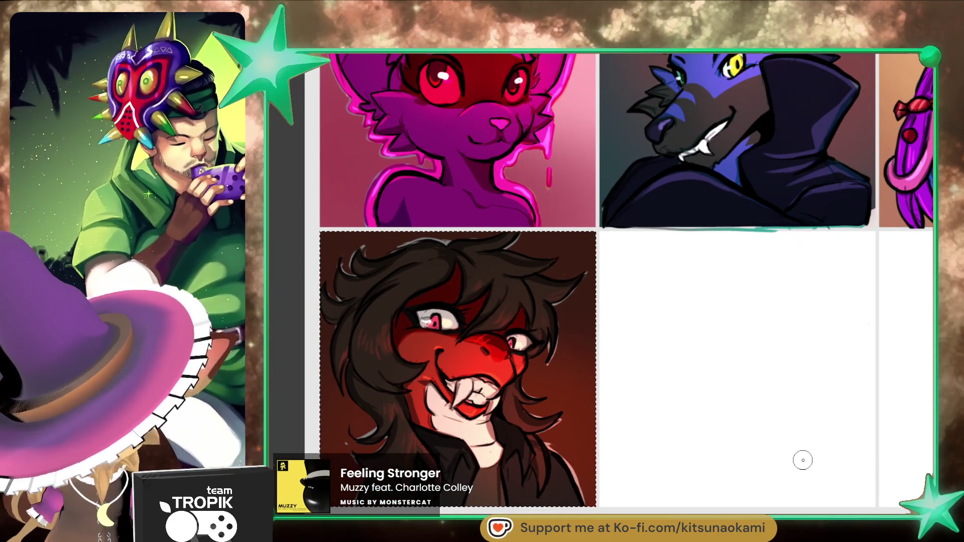
{"action": "key", "text": "ctrl+0"}
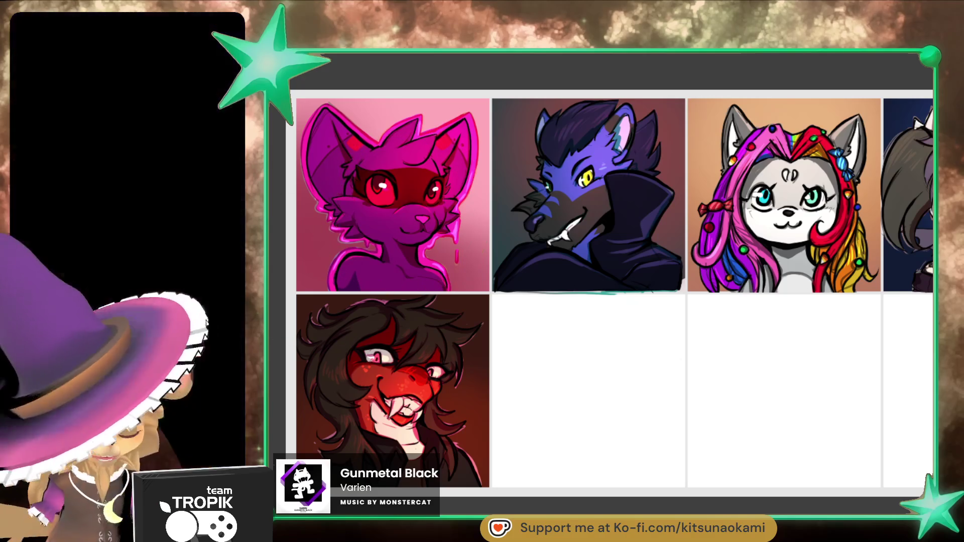
{"action": "scroll", "coordinate": [622, 327], "scroll_direction": "right", "scroll_amount": 2}
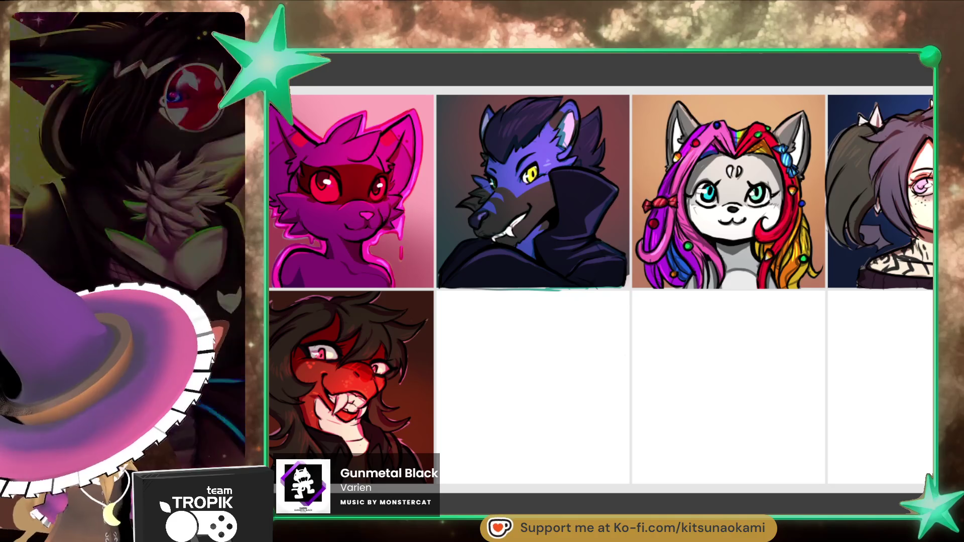
{"action": "left_click", "coordinate": [834, 348]}
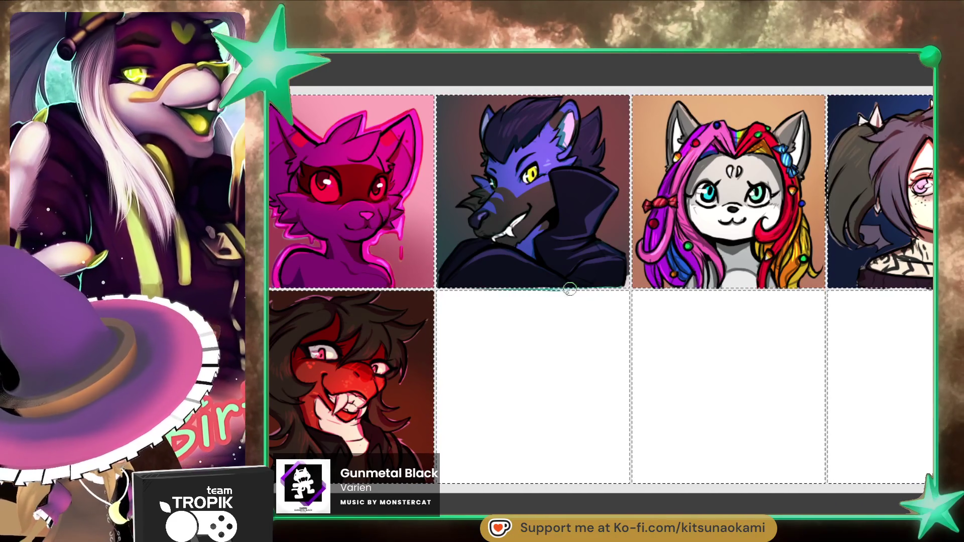
{"action": "key", "text": "bracketright"}
{"action": "key", "text": "bracketleft"}
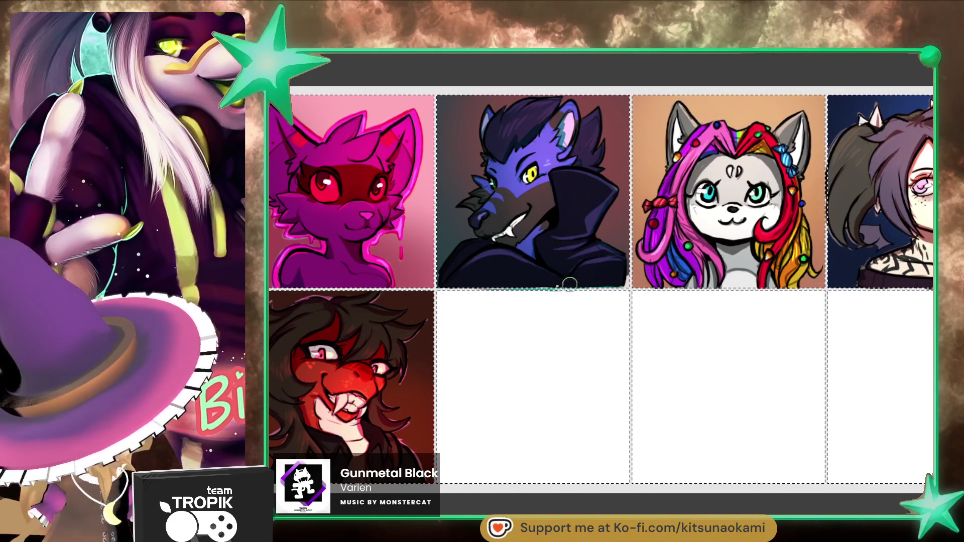
{"action": "key", "text": "bracketleft"}
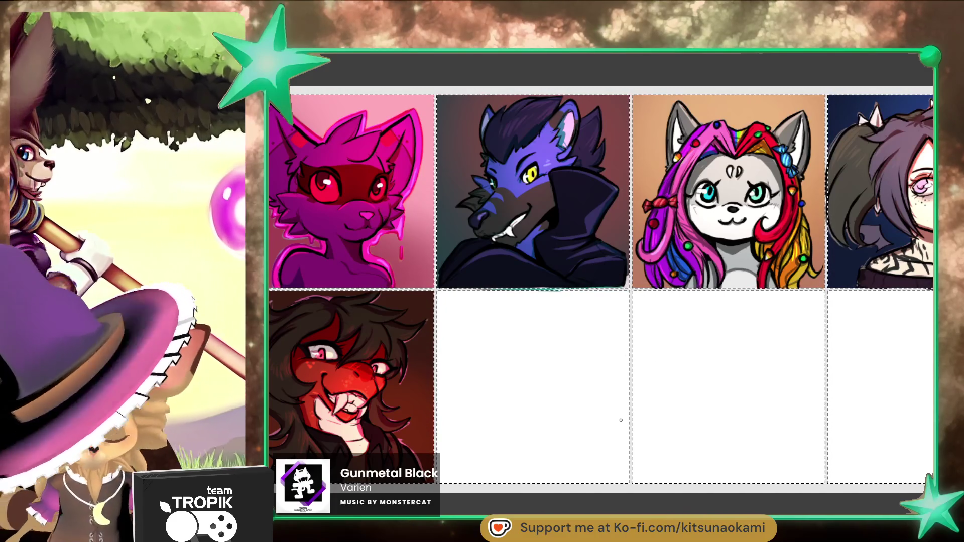
{"action": "key", "text": "bracketright"}
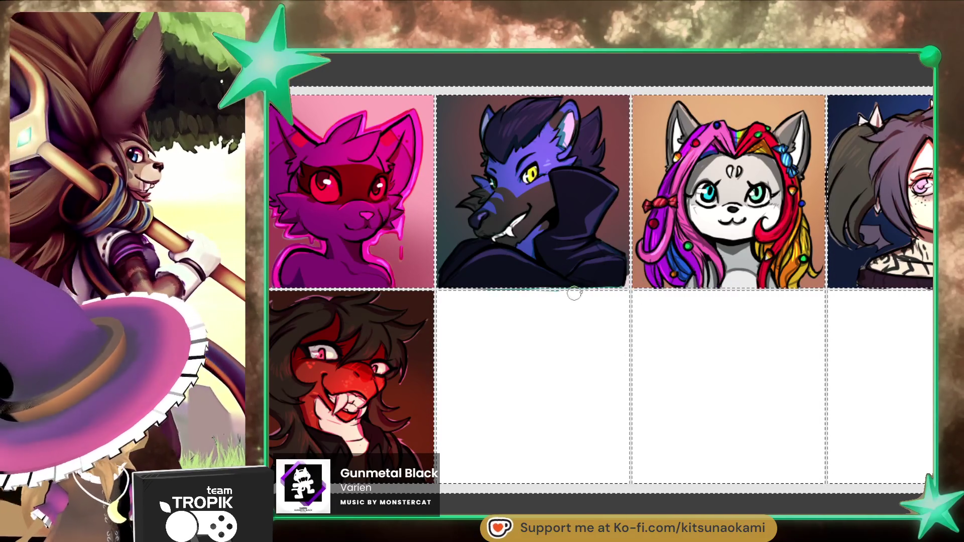
{"action": "left_click_drag", "start_coordinate": [701, 355], "coordinate": [624, 365]}
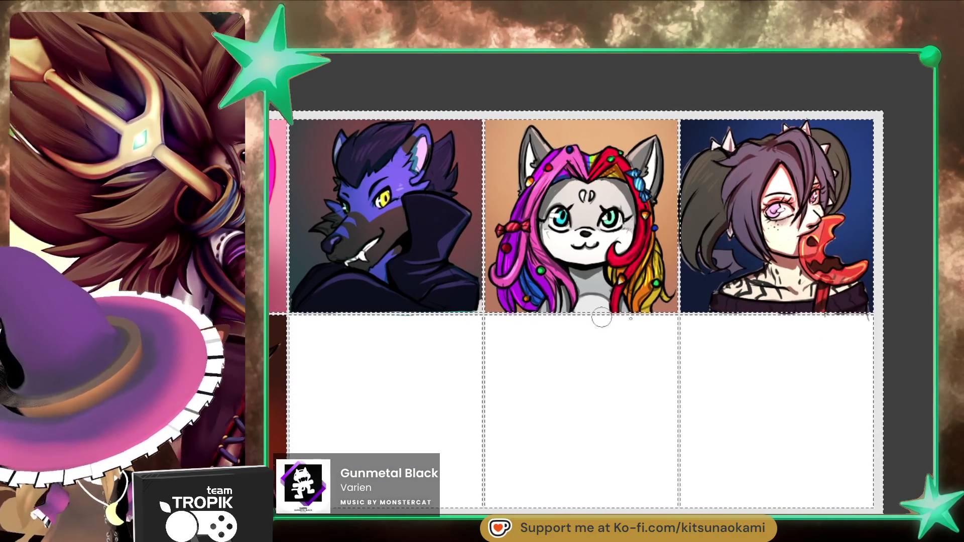
{"action": "mouse_move", "coordinate": [830, 323]}
{"action": "left_mouse_down"}
{"action": "mouse_move", "coordinate": [617, 411]}
{"action": "mouse_move", "coordinate": [775, 404]}
{"action": "mouse_move", "coordinate": [809, 422]}
{"action": "left_mouse_up"}
{"action": "scroll", "coordinate": [727, 408], "scroll_direction": "down", "scroll_amount": 2}
{"action": "left_click", "coordinate": [469, 396]}
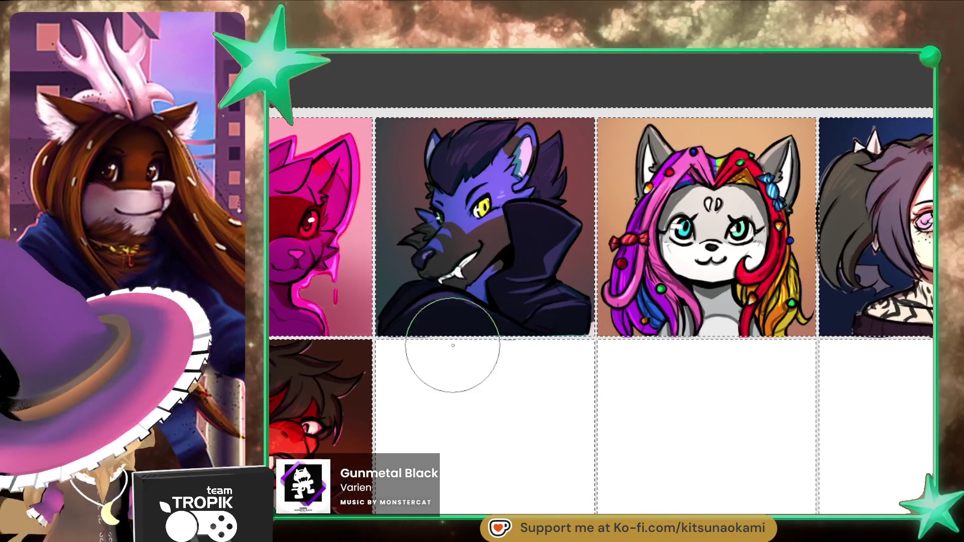
{"action": "scroll", "coordinate": [809, 366], "scroll_direction": "right", "scroll_amount": 4}
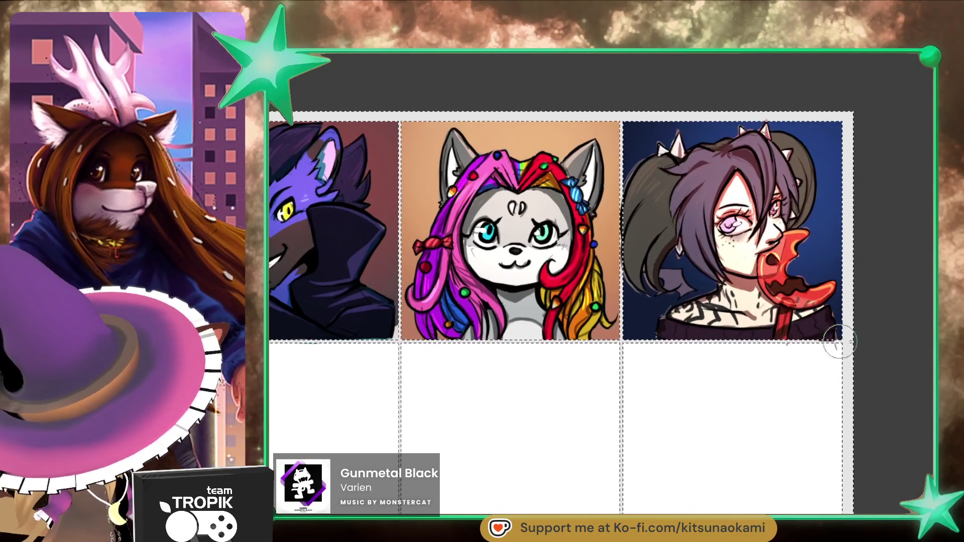
{"action": "scroll", "coordinate": [629, 365], "scroll_direction": "down", "scroll_amount": 1}
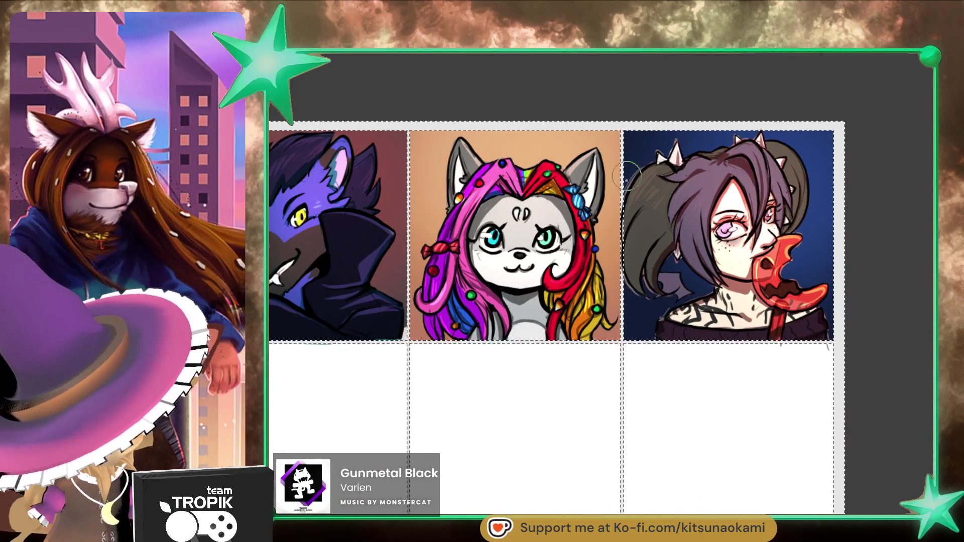
{"action": "key", "text": "bracketright"}
{"action": "key", "text": "bracketright"}
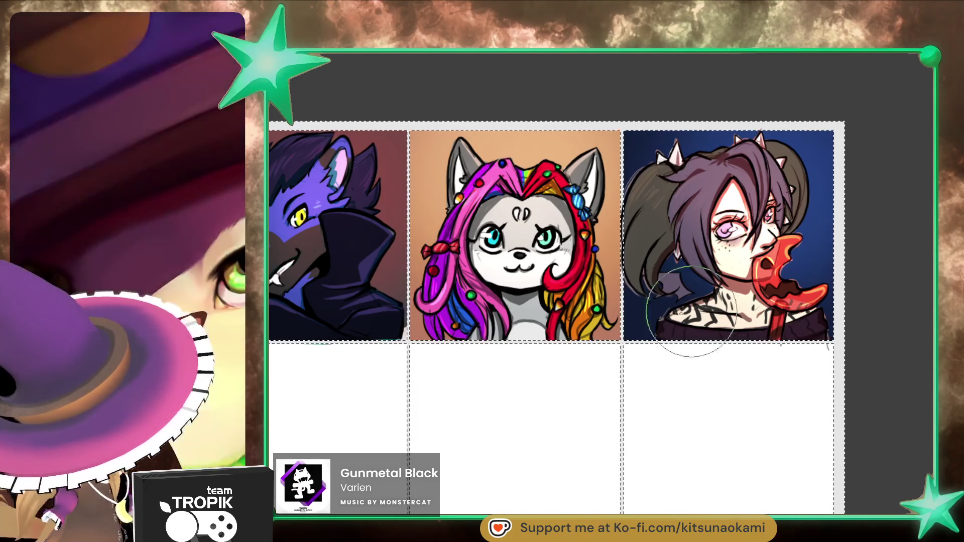
{"action": "scroll", "coordinate": [628, 445], "scroll_direction": "down", "scroll_amount": 2}
{"action": "scroll", "coordinate": [705, 446], "scroll_direction": "up", "scroll_amount": 1}
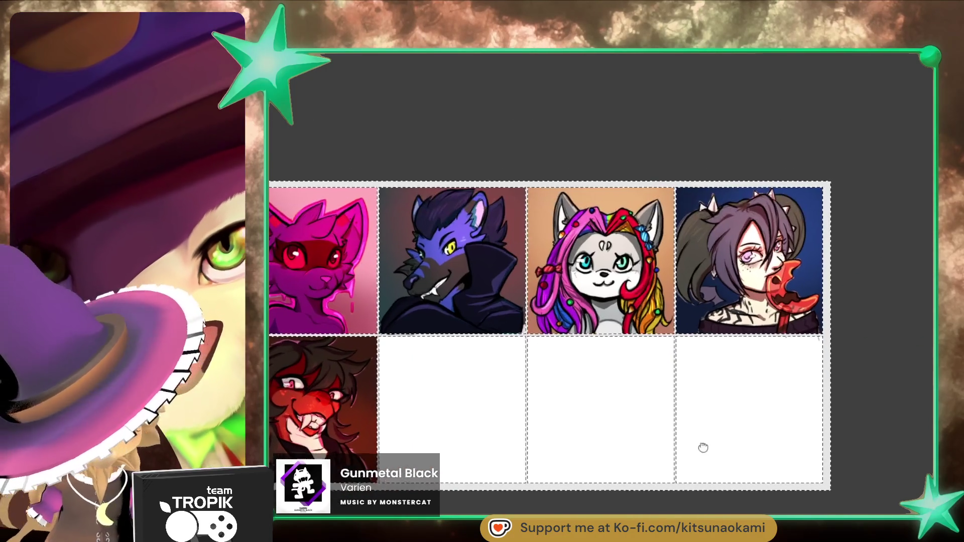
{"action": "left_click", "coordinate": [791, 383]}
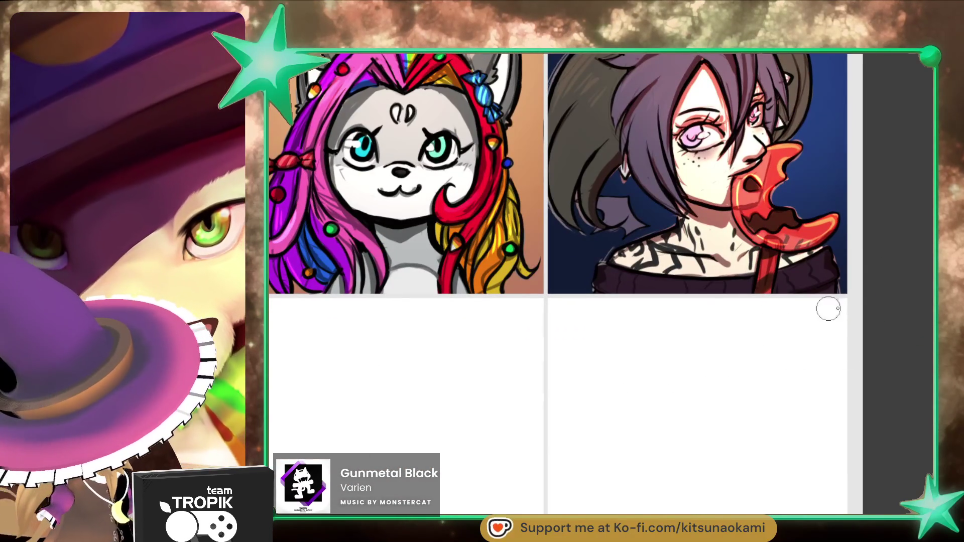
{"action": "mouse_move", "coordinate": [828, 312]}
{"action": "left_mouse_down"}
{"action": "mouse_move", "coordinate": [677, 428]}
{"action": "mouse_move", "coordinate": [695, 435]}
{"action": "mouse_move", "coordinate": [737, 420]}
{"action": "mouse_move", "coordinate": [660, 431]}
{"action": "mouse_move", "coordinate": [679, 406]}
{"action": "mouse_move", "coordinate": [592, 293]}
{"action": "left_mouse_up"}
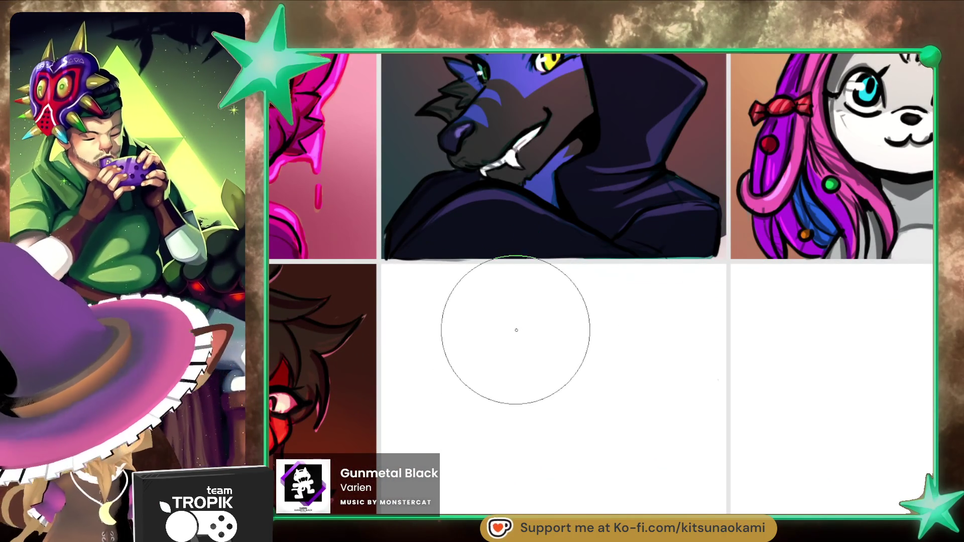
{"action": "key", "text": "bracketleft"}
{"action": "key", "text": "bracketleft"}
{"action": "key", "text": "bracketleft"}
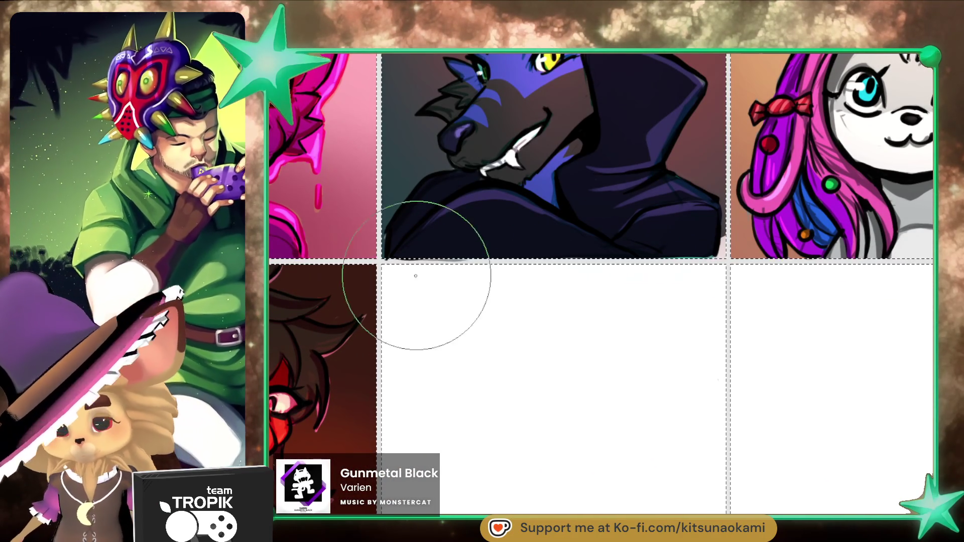
{"action": "left_click", "coordinate": [548, 257]}
{"action": "key", "text": "bracketright"}
{"action": "key", "text": "bracketright"}
{"action": "key", "text": "bracketright"}
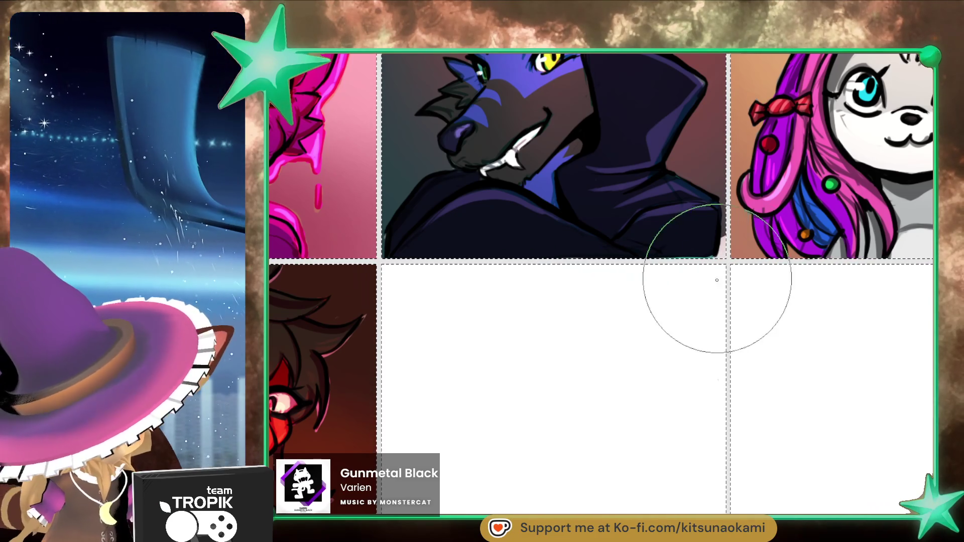
{"action": "scroll", "coordinate": [637, 422], "scroll_direction": "down", "scroll_amount": 3}
{"action": "scroll", "coordinate": [597, 446], "scroll_direction": "up", "scroll_amount": 2}
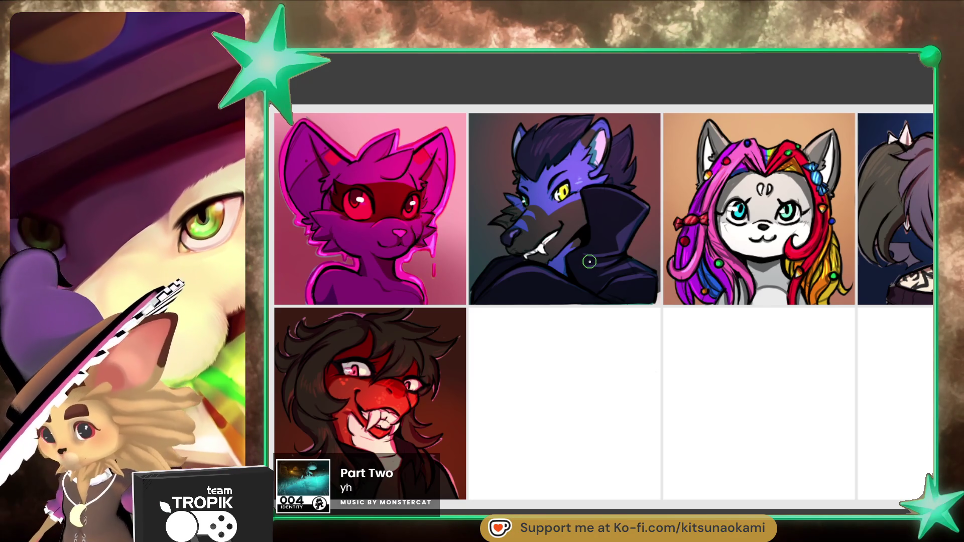
Step: Zoom in and centre the view on the empty second-row cells beside the fifth portrait
{"action": "mouse_move", "coordinate": [650, 464]}
{"action": "left_mouse_down"}
{"action": "mouse_move", "coordinate": [635, 450]}
{"action": "mouse_move", "coordinate": [669, 424]}
{"action": "mouse_move", "coordinate": [703, 406]}
{"action": "mouse_move", "coordinate": [733, 422]}
{"action": "left_mouse_up"}
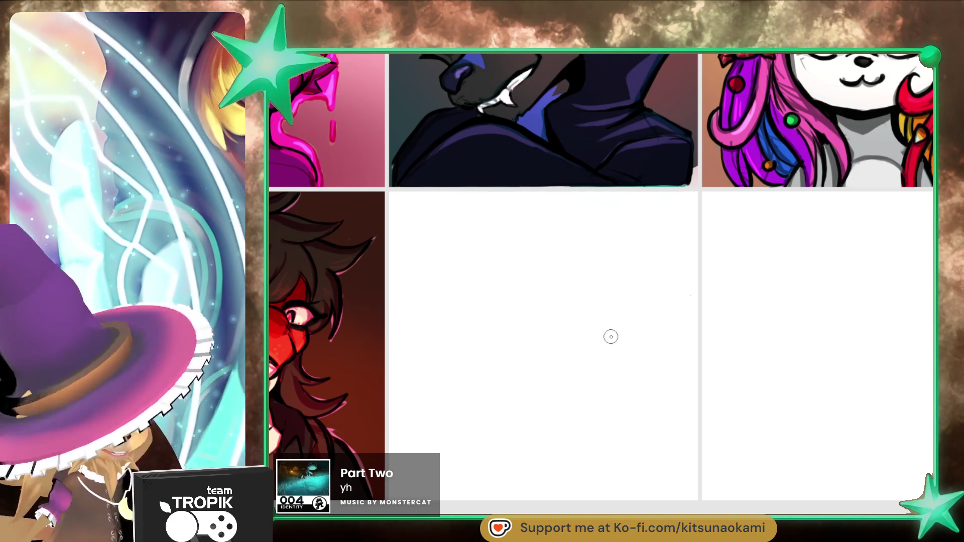
{"action": "scroll", "coordinate": [669, 390], "scroll_direction": "up", "scroll_amount": 1}
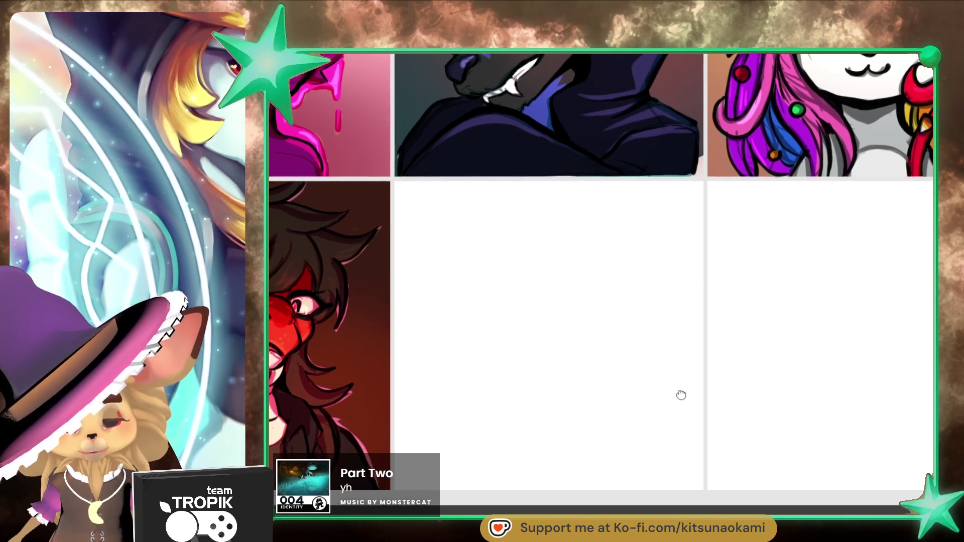
{"action": "mouse_move", "coordinate": [684, 394]}
{"action": "left_mouse_down"}
{"action": "mouse_move", "coordinate": [730, 385]}
{"action": "mouse_move", "coordinate": [637, 404]}
{"action": "left_mouse_up"}
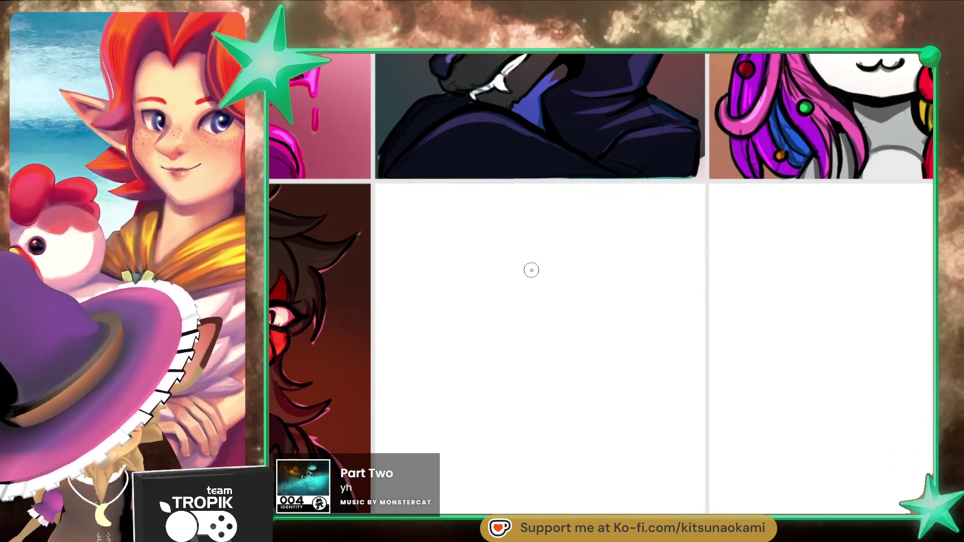
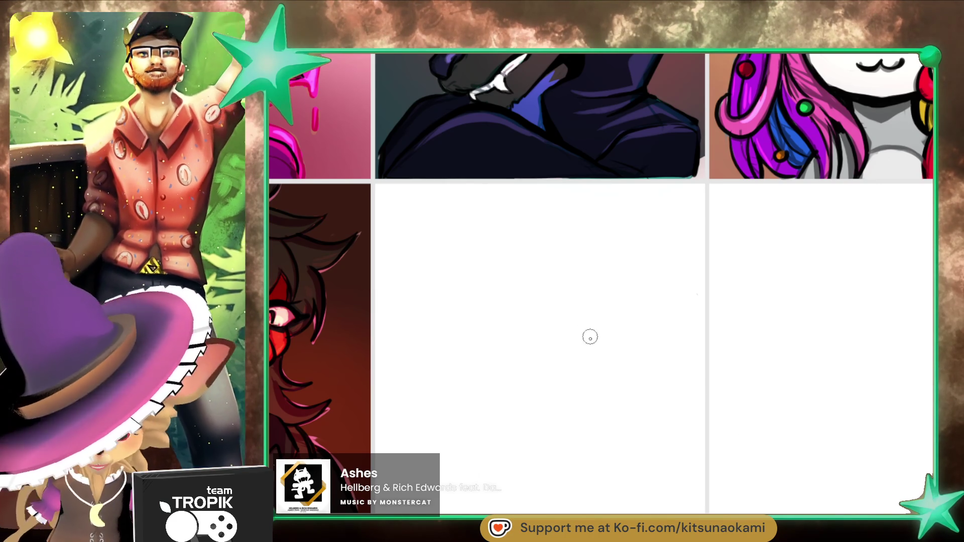
Step: Block in the fox head as overlapping circles with a doubled snout extending right
{"action": "mouse_move", "coordinate": [628, 378]}
{"action": "left_mouse_down"}
{"action": "mouse_move", "coordinate": [611, 390]}
{"action": "mouse_move", "coordinate": [619, 387]}
{"action": "left_mouse_up"}
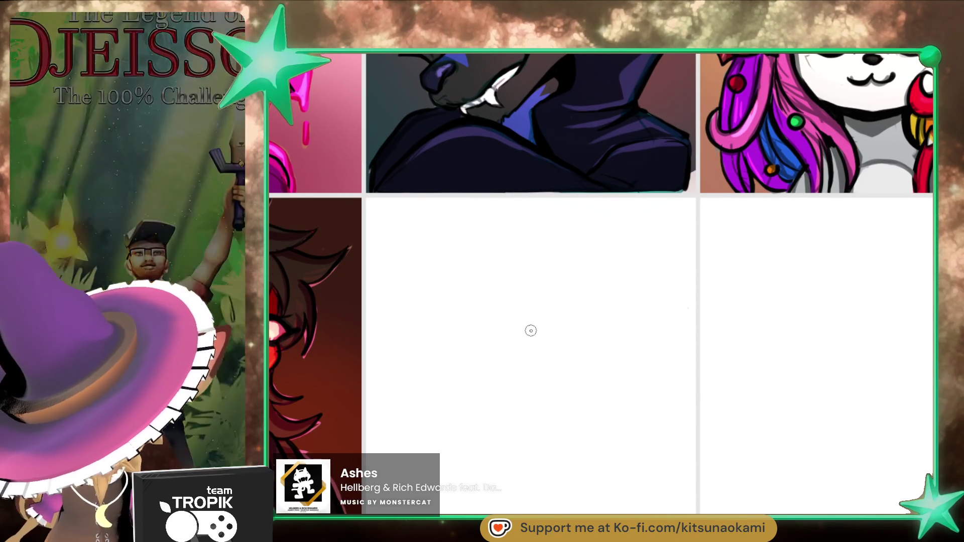
{"action": "mouse_move", "coordinate": [526, 258]}
{"action": "left_mouse_down"}
{"action": "mouse_move", "coordinate": [552, 261]}
{"action": "mouse_move", "coordinate": [588, 351]}
{"action": "mouse_move", "coordinate": [587, 326]}
{"action": "mouse_move", "coordinate": [593, 362]}
{"action": "left_mouse_up"}
{"action": "left_click_drag", "start_coordinate": [512, 386], "coordinate": [595, 407]}
{"action": "left_click_drag", "start_coordinate": [592, 359], "coordinate": [610, 377]}
{"action": "left_click_drag", "start_coordinate": [592, 412], "coordinate": [619, 386]}
{"action": "left_click_drag", "start_coordinate": [510, 384], "coordinate": [610, 399]}
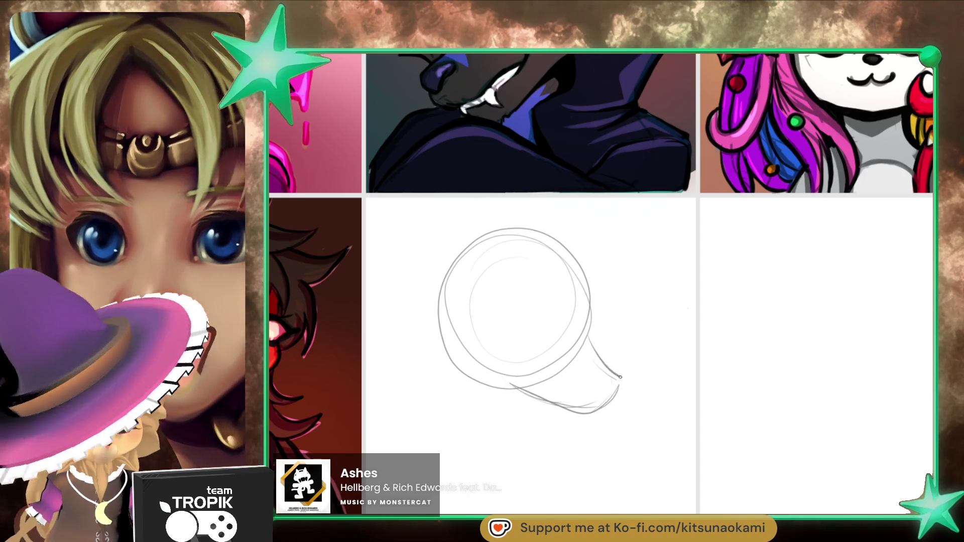
Step: Sketch the cheek curve, eye curve, nose at the snout tip and the lower jaw
{"action": "mouse_move", "coordinate": [487, 375]}
{"action": "left_mouse_down"}
{"action": "mouse_move", "coordinate": [447, 351]}
{"action": "mouse_move", "coordinate": [504, 328]}
{"action": "left_mouse_up"}
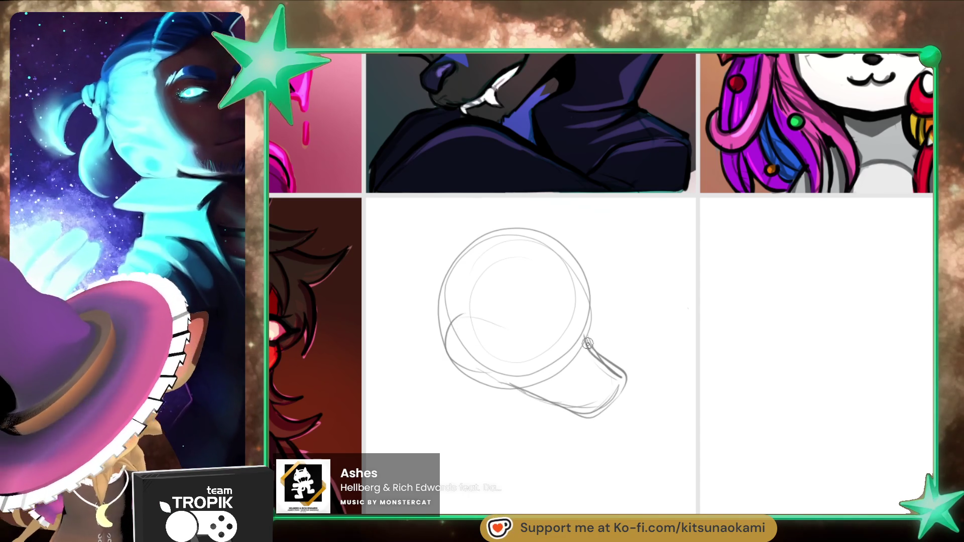
{"action": "left_click_drag", "start_coordinate": [520, 285], "coordinate": [548, 331]}
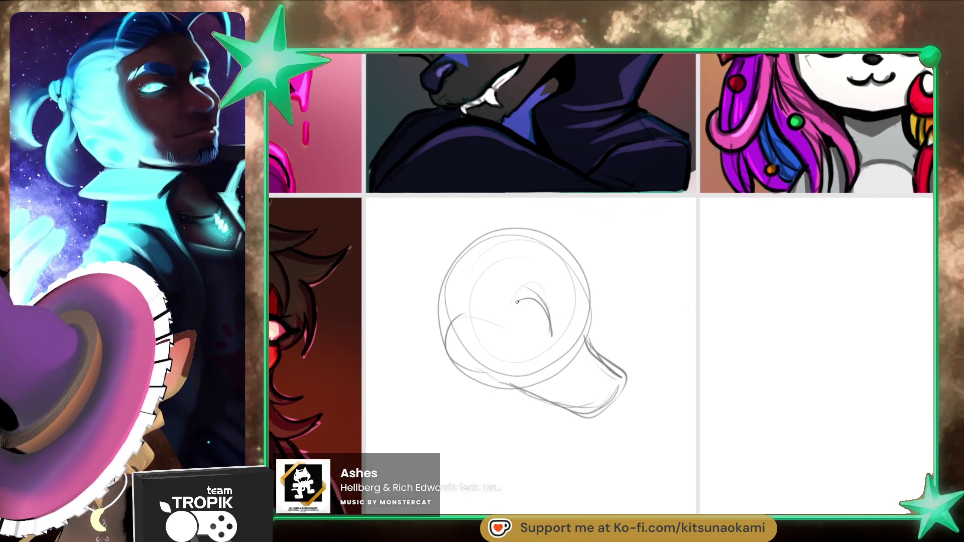
{"action": "mouse_move", "coordinate": [594, 376]}
{"action": "left_mouse_down"}
{"action": "mouse_move", "coordinate": [621, 380]}
{"action": "mouse_move", "coordinate": [593, 408]}
{"action": "left_mouse_up"}
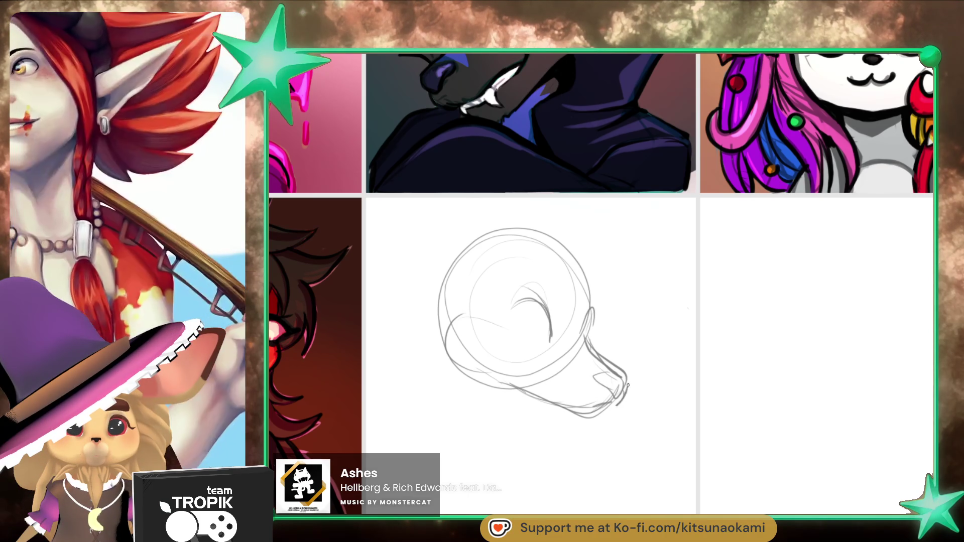
{"action": "mouse_move", "coordinate": [610, 406]}
{"action": "left_mouse_down"}
{"action": "mouse_move", "coordinate": [599, 420]}
{"action": "mouse_move", "coordinate": [563, 422]}
{"action": "mouse_move", "coordinate": [596, 423]}
{"action": "mouse_move", "coordinate": [570, 423]}
{"action": "left_mouse_up"}
{"action": "left_click_drag", "start_coordinate": [570, 417], "coordinate": [535, 395]}
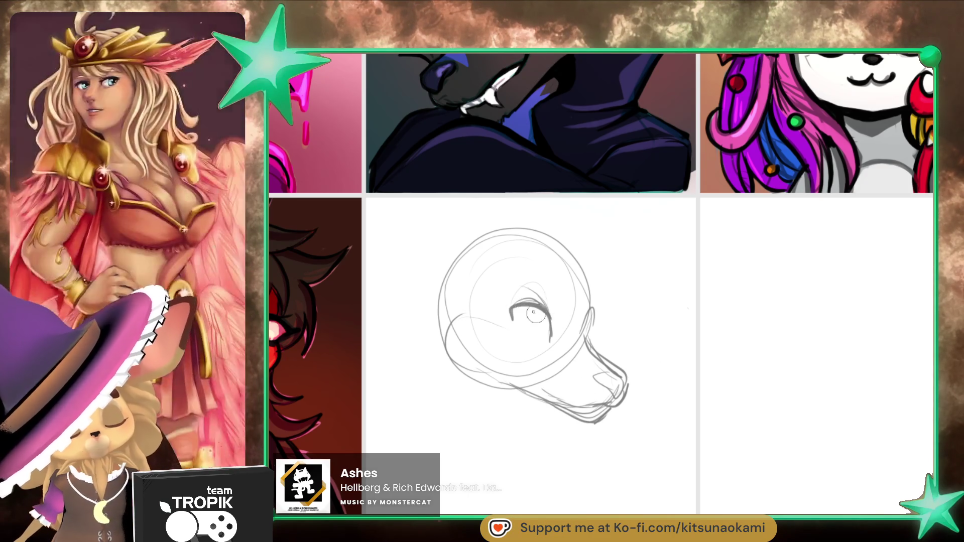
Step: Close the eye into a darkened oval and add a brow line above it
{"action": "left_click_drag", "start_coordinate": [543, 312], "coordinate": [552, 340]}
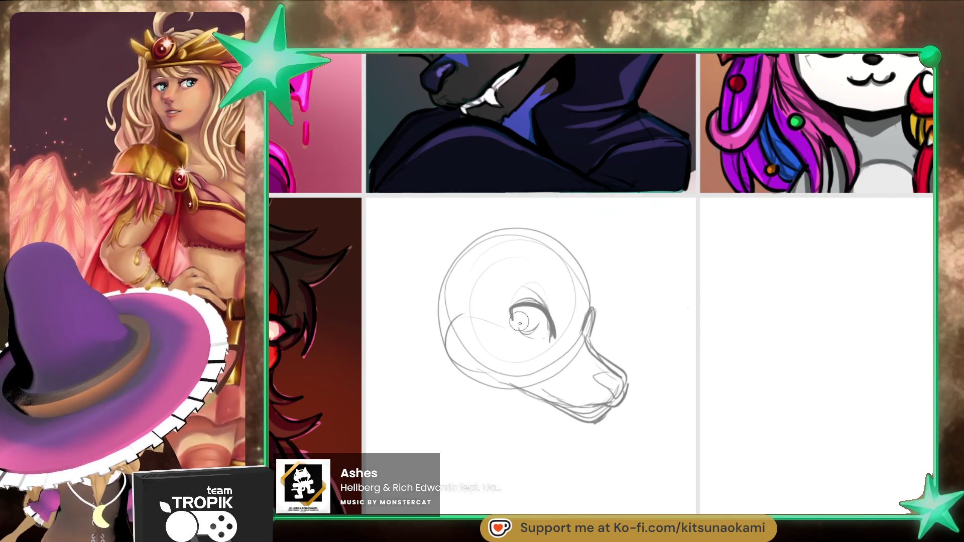
{"action": "left_click_drag", "start_coordinate": [513, 316], "coordinate": [543, 327]}
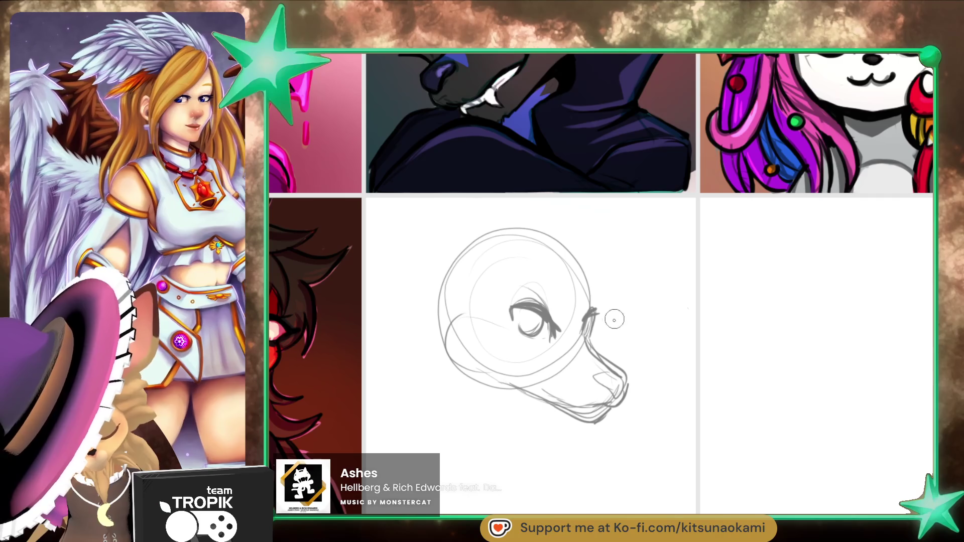
{"action": "left_click_drag", "start_coordinate": [519, 293], "coordinate": [563, 303]}
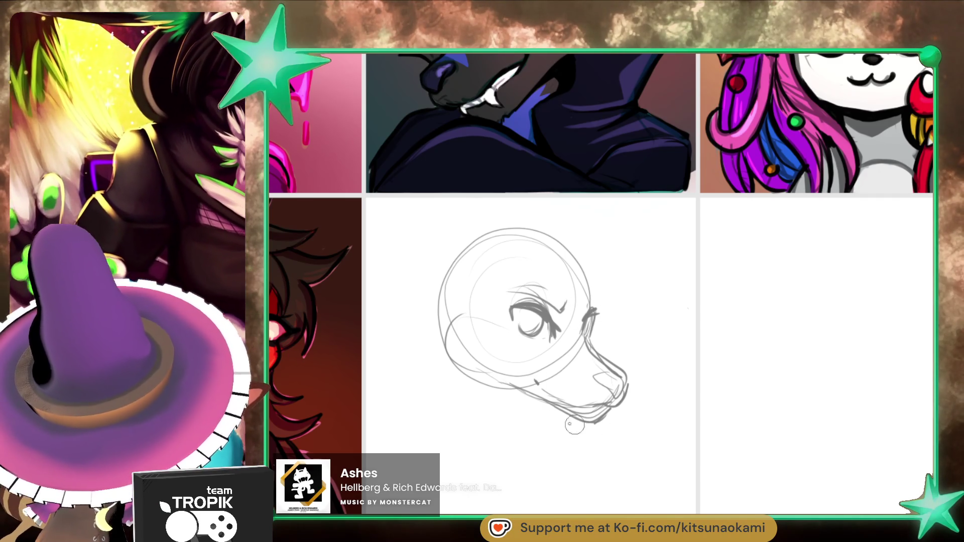
Step: Sketch the neck lines, shoulder curve and chest lines below the head
{"action": "mouse_move", "coordinate": [493, 375]}
{"action": "left_mouse_down"}
{"action": "mouse_move", "coordinate": [437, 368]}
{"action": "mouse_move", "coordinate": [490, 449]}
{"action": "left_mouse_up"}
{"action": "left_click_drag", "start_coordinate": [537, 409], "coordinate": [531, 436]}
{"action": "mouse_move", "coordinate": [470, 416]}
{"action": "left_mouse_down"}
{"action": "mouse_move", "coordinate": [398, 482]}
{"action": "mouse_move", "coordinate": [497, 430]}
{"action": "left_mouse_up"}
{"action": "mouse_move", "coordinate": [619, 404]}
{"action": "left_mouse_down"}
{"action": "mouse_move", "coordinate": [647, 418]}
{"action": "mouse_move", "coordinate": [584, 482]}
{"action": "mouse_move", "coordinate": [543, 459]}
{"action": "mouse_move", "coordinate": [646, 433]}
{"action": "mouse_move", "coordinate": [572, 497]}
{"action": "mouse_move", "coordinate": [602, 512]}
{"action": "left_mouse_up"}
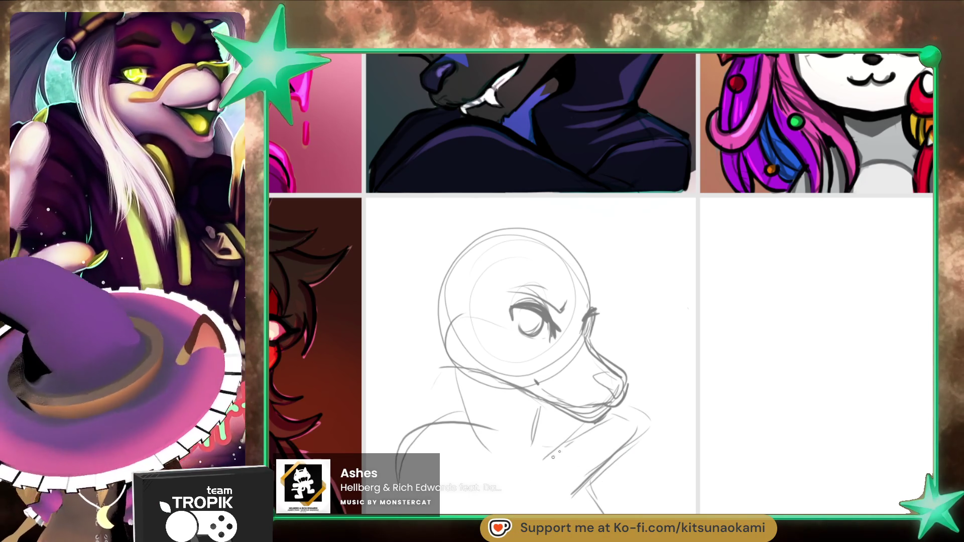
Step: Add diagonal chest lines, then rough in the hand and gun beneath the chin
{"action": "left_click_drag", "start_coordinate": [577, 430], "coordinate": [515, 486]}
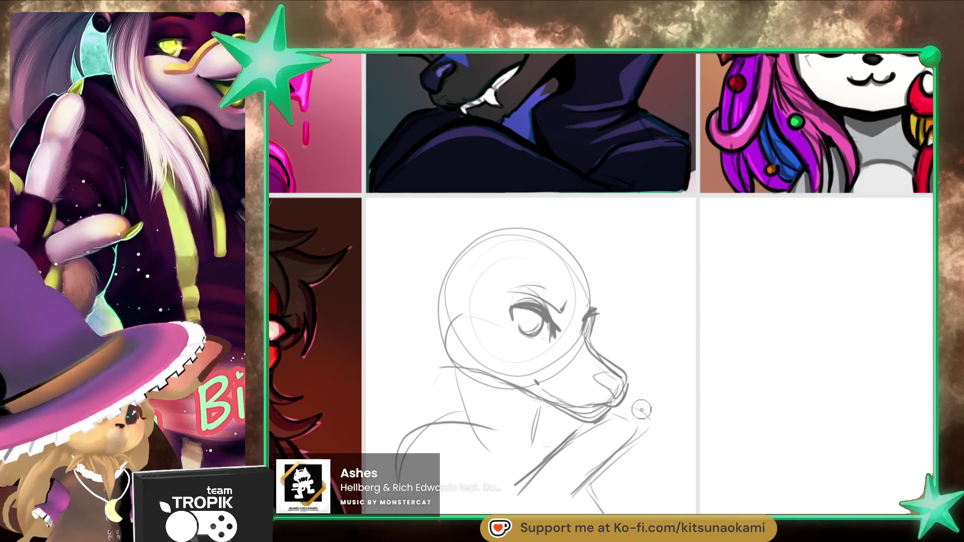
{"action": "mouse_move", "coordinate": [554, 458]}
{"action": "left_mouse_down"}
{"action": "mouse_move", "coordinate": [587, 476]}
{"action": "mouse_move", "coordinate": [543, 513]}
{"action": "left_mouse_up"}
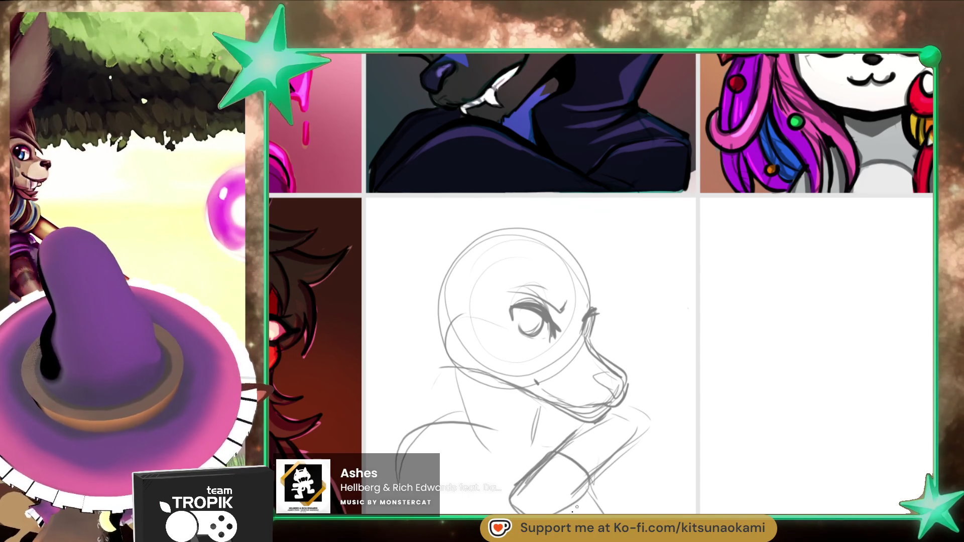
{"action": "mouse_move", "coordinate": [635, 401]}
{"action": "left_mouse_down"}
{"action": "mouse_move", "coordinate": [632, 435]}
{"action": "mouse_move", "coordinate": [637, 409]}
{"action": "left_mouse_up"}
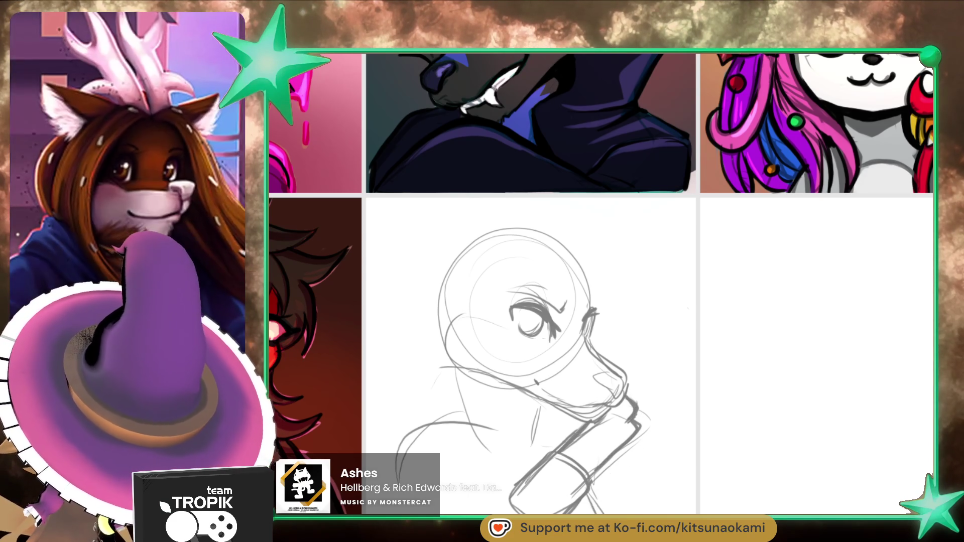
{"action": "mouse_move", "coordinate": [513, 501]}
{"action": "left_mouse_down"}
{"action": "mouse_move", "coordinate": [525, 494]}
{"action": "mouse_move", "coordinate": [542, 507]}
{"action": "mouse_move", "coordinate": [510, 494]}
{"action": "left_mouse_up"}
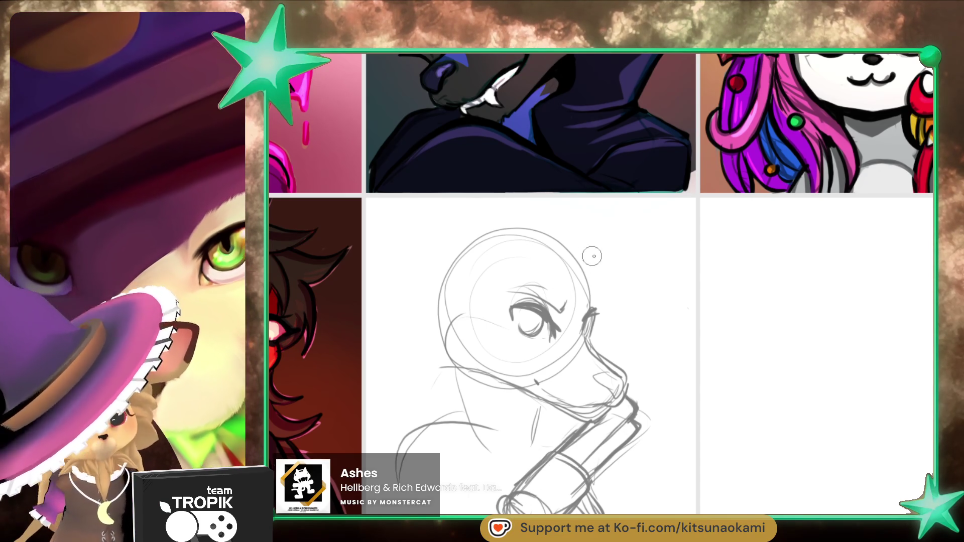
Step: Draw two tall pointed ears and a curve at the head's upper left
{"action": "mouse_move", "coordinate": [567, 243]}
{"action": "left_mouse_down"}
{"action": "mouse_move", "coordinate": [646, 213]}
{"action": "mouse_move", "coordinate": [590, 304]}
{"action": "left_mouse_up"}
{"action": "left_click_drag", "start_coordinate": [536, 236], "coordinate": [551, 196]}
{"action": "left_click_drag", "start_coordinate": [459, 199], "coordinate": [454, 246]}
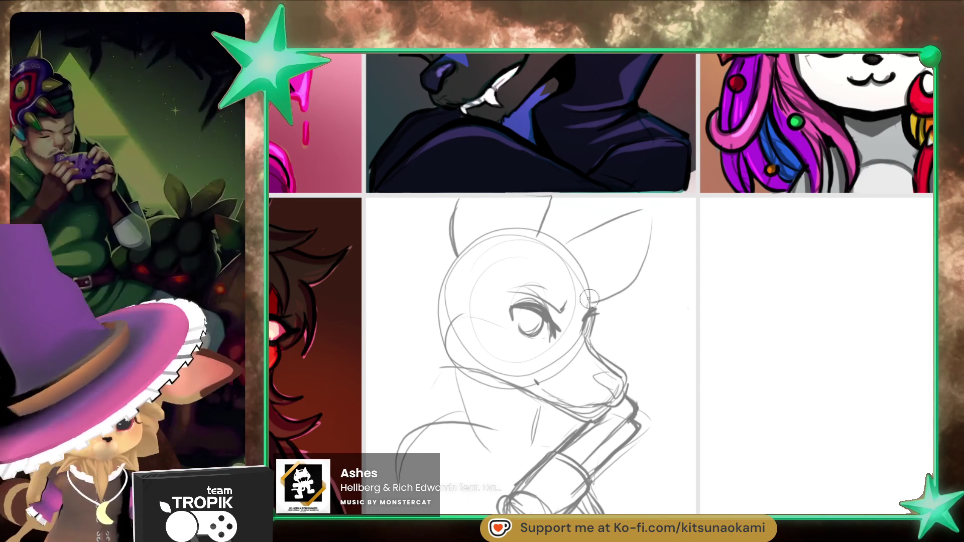
Step: Sketch hair strands around the head and darken its left side and jaw
{"action": "mouse_move", "coordinate": [682, 321]}
{"action": "left_mouse_down"}
{"action": "mouse_move", "coordinate": [634, 295]}
{"action": "mouse_move", "coordinate": [547, 216]}
{"action": "mouse_move", "coordinate": [691, 271]}
{"action": "mouse_move", "coordinate": [674, 311]}
{"action": "mouse_move", "coordinate": [587, 332]}
{"action": "left_mouse_up"}
{"action": "left_click_drag", "start_coordinate": [541, 274], "coordinate": [495, 351]}
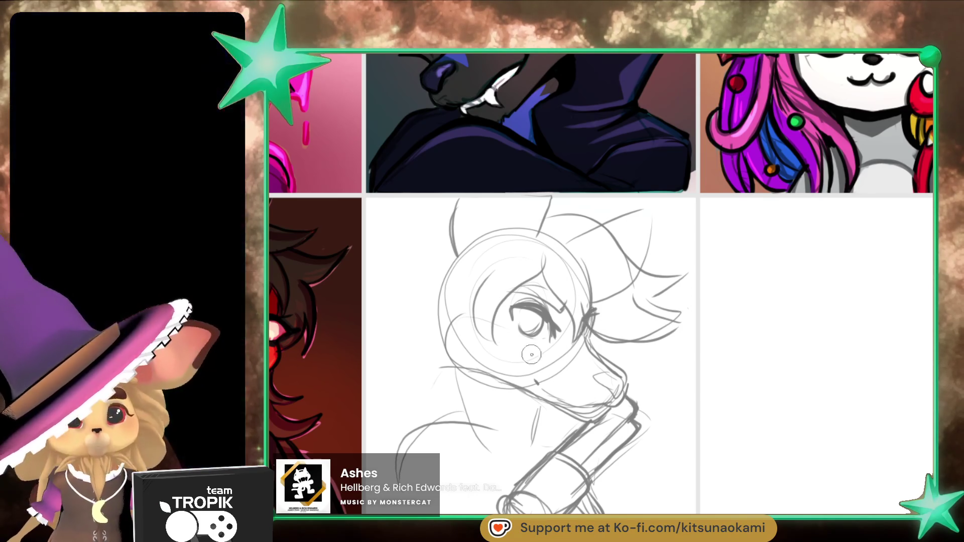
{"action": "mouse_move", "coordinate": [504, 359]}
{"action": "left_mouse_down"}
{"action": "mouse_move", "coordinate": [455, 326]}
{"action": "mouse_move", "coordinate": [449, 377]}
{"action": "left_mouse_up"}
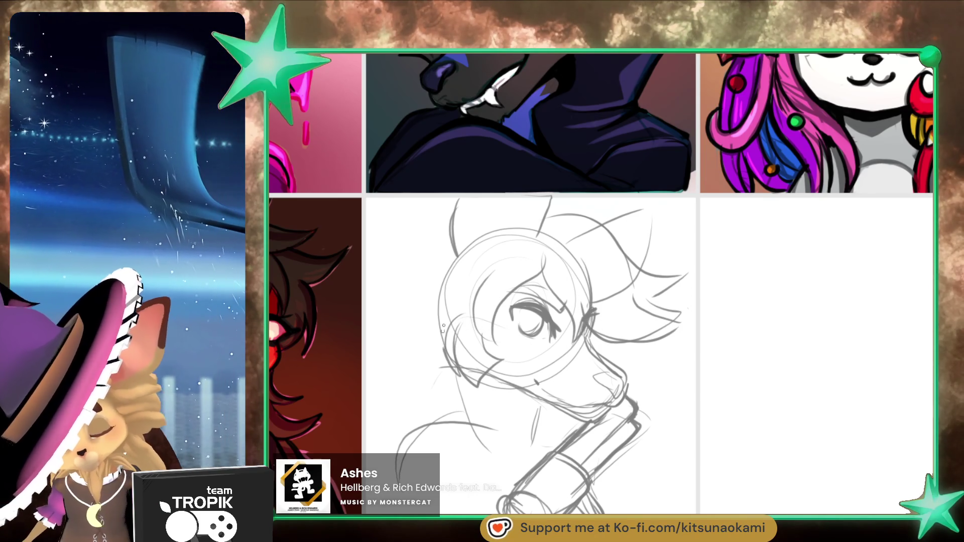
{"action": "left_click_drag", "start_coordinate": [499, 253], "coordinate": [442, 359]}
{"action": "left_click_drag", "start_coordinate": [540, 404], "coordinate": [533, 415]}
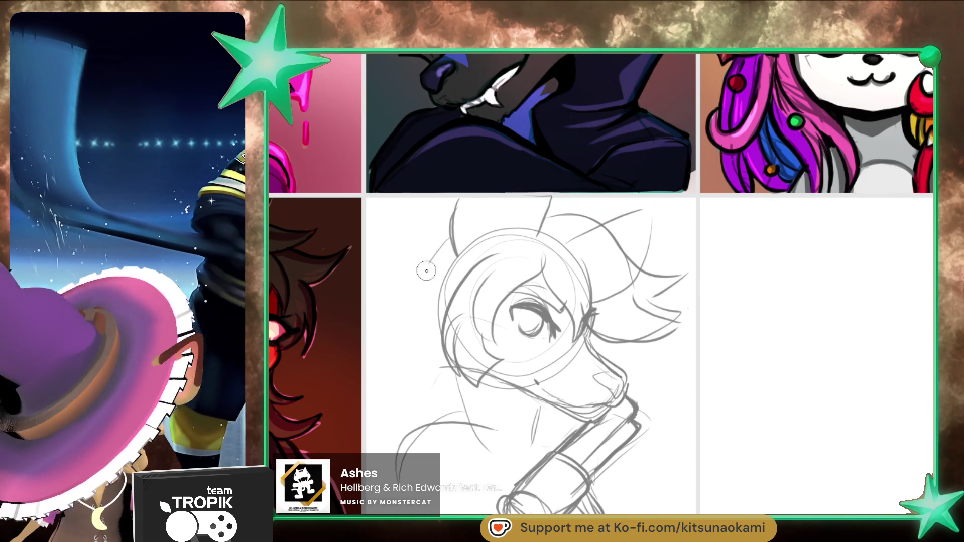
Step: Draw a hair lock hanging left of the head and sketch the collar around the neck
{"action": "left_click_drag", "start_coordinate": [440, 243], "coordinate": [376, 359]}
{"action": "left_click_drag", "start_coordinate": [442, 281], "coordinate": [414, 403]}
{"action": "mouse_move", "coordinate": [508, 420]}
{"action": "left_mouse_down"}
{"action": "mouse_move", "coordinate": [472, 402]}
{"action": "mouse_move", "coordinate": [524, 383]}
{"action": "left_mouse_up"}
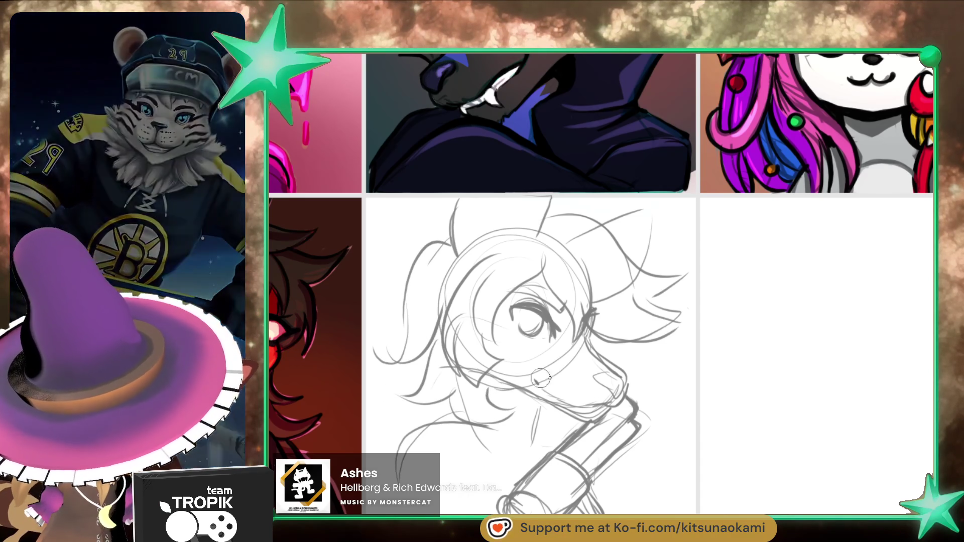
{"action": "left_click_drag", "start_coordinate": [539, 414], "coordinate": [551, 431]}
{"action": "mouse_move", "coordinate": [448, 379]}
{"action": "left_mouse_down"}
{"action": "mouse_move", "coordinate": [431, 442]}
{"action": "mouse_move", "coordinate": [497, 476]}
{"action": "left_mouse_up"}
{"action": "left_click_drag", "start_coordinate": [552, 424], "coordinate": [582, 405]}
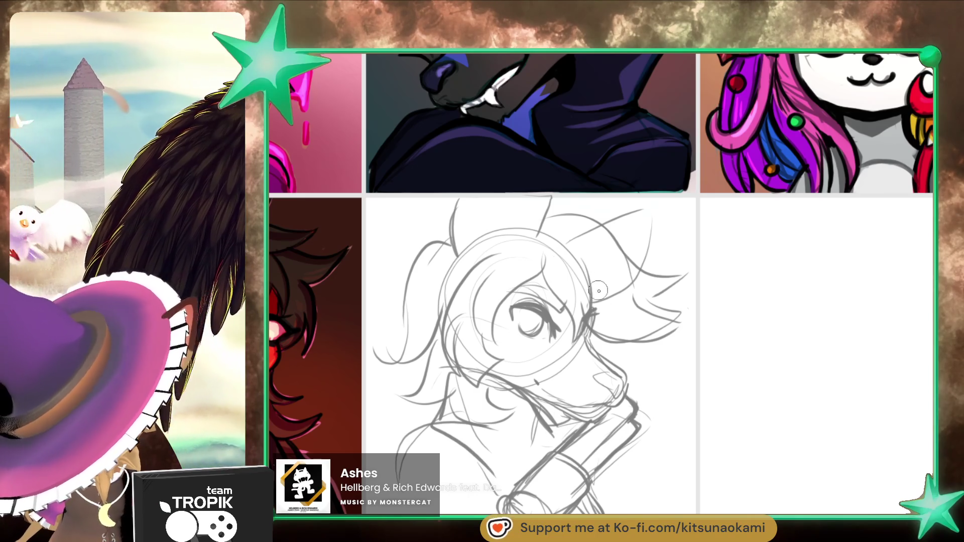
Step: Add broad hair strokes at the top right and erase the stray ones
{"action": "left_click_drag", "start_coordinate": [613, 301], "coordinate": [678, 281]}
{"action": "key", "text": "ctrl+z"}
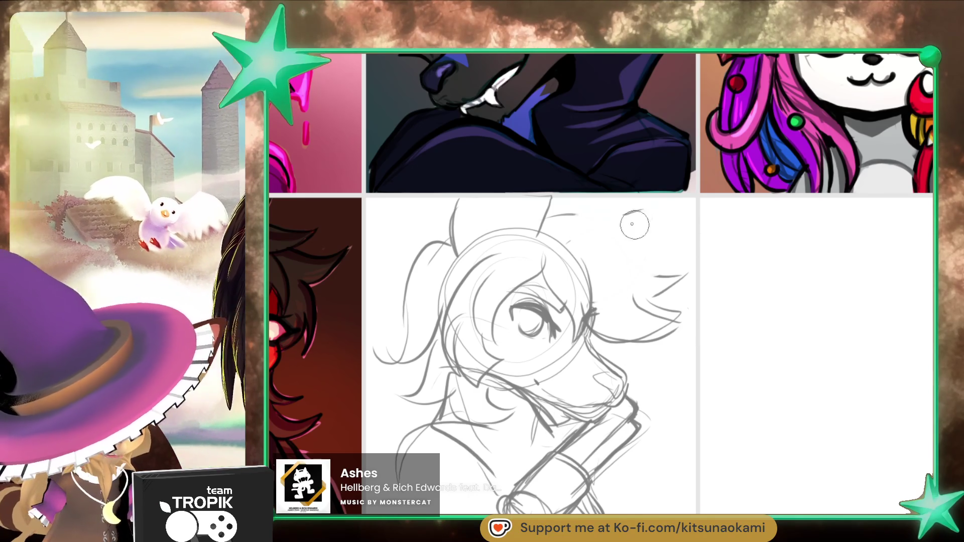
{"action": "key", "text": "e"}
{"action": "left_click_drag", "start_coordinate": [585, 233], "coordinate": [653, 261]}
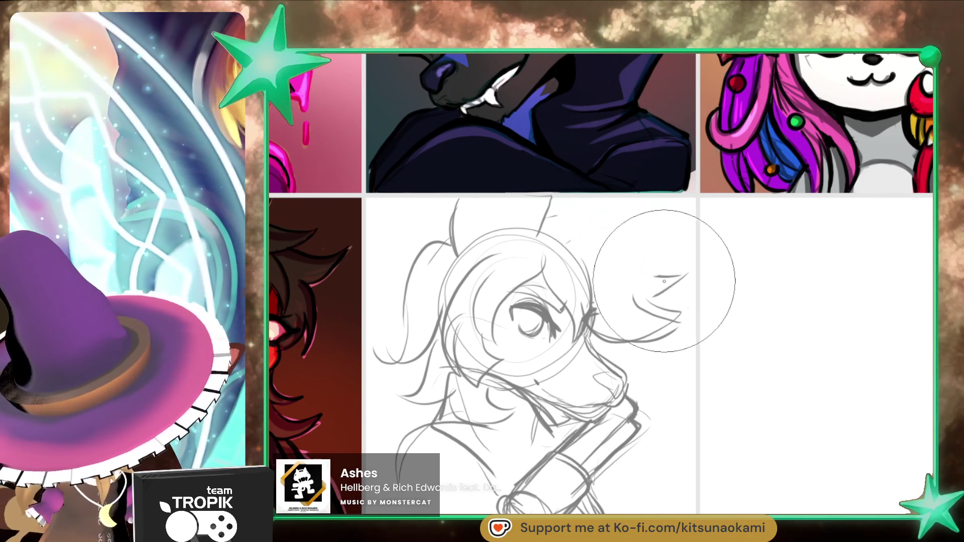
{"action": "key", "text": "e"}
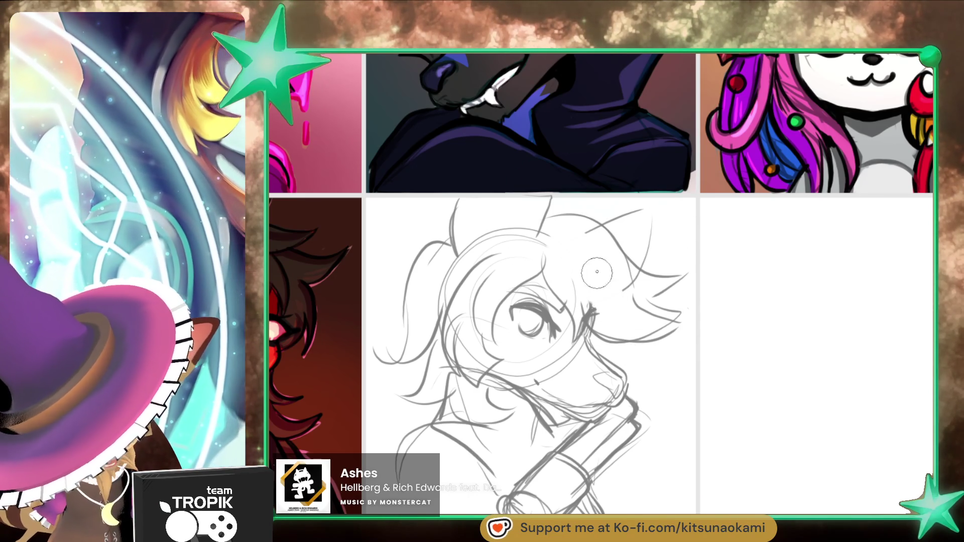
{"action": "left_click_drag", "start_coordinate": [626, 289], "coordinate": [660, 245]}
Step: Draw a long hat-brim line across the head, then lasso the whole sketch
{"action": "mouse_move", "coordinate": [609, 225]}
{"action": "left_mouse_down"}
{"action": "mouse_move", "coordinate": [643, 256]}
{"action": "mouse_move", "coordinate": [502, 266]}
{"action": "mouse_move", "coordinate": [401, 296]}
{"action": "left_mouse_up"}
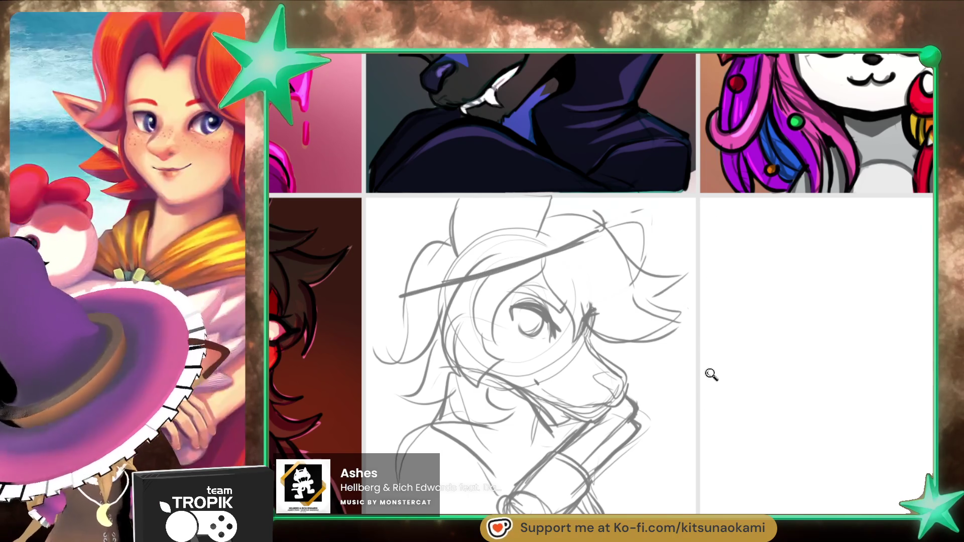
{"action": "left_click_drag", "start_coordinate": [712, 370], "coordinate": [695, 300]}
{"action": "mouse_move", "coordinate": [626, 225]}
{"action": "left_mouse_down"}
{"action": "mouse_move", "coordinate": [570, 222]}
{"action": "mouse_move", "coordinate": [431, 288]}
{"action": "mouse_move", "coordinate": [422, 366]}
{"action": "mouse_move", "coordinate": [687, 459]}
{"action": "mouse_move", "coordinate": [702, 346]}
{"action": "left_mouse_up"}
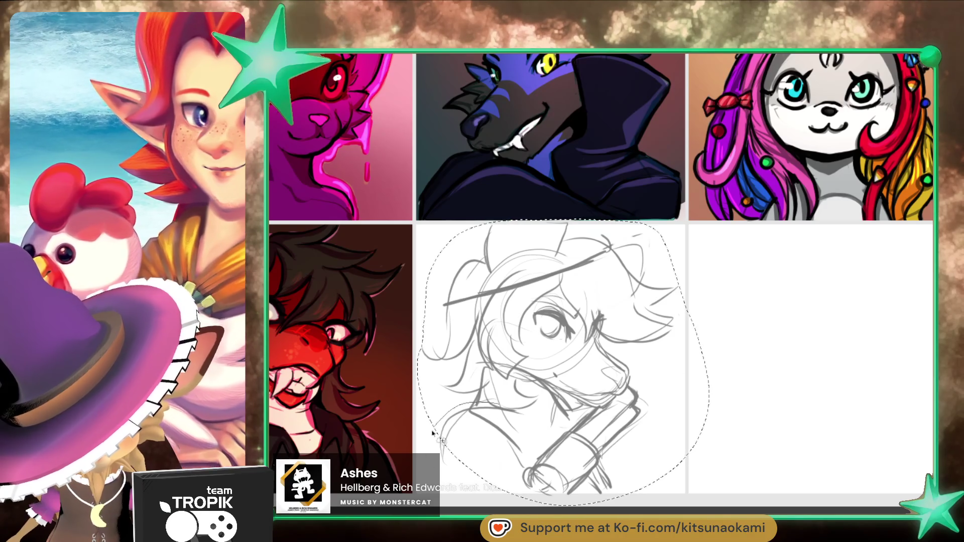
Step: Move the selected fox sketch slightly lower in its cell with Ctrl+T
{"action": "key", "text": "ctrl+t"}
{"action": "mouse_move", "coordinate": [618, 438]}
{"action": "left_mouse_down"}
{"action": "mouse_move", "coordinate": [618, 467]}
{"action": "mouse_move", "coordinate": [622, 456]}
{"action": "left_mouse_up"}
{"action": "key", "text": "Return"}
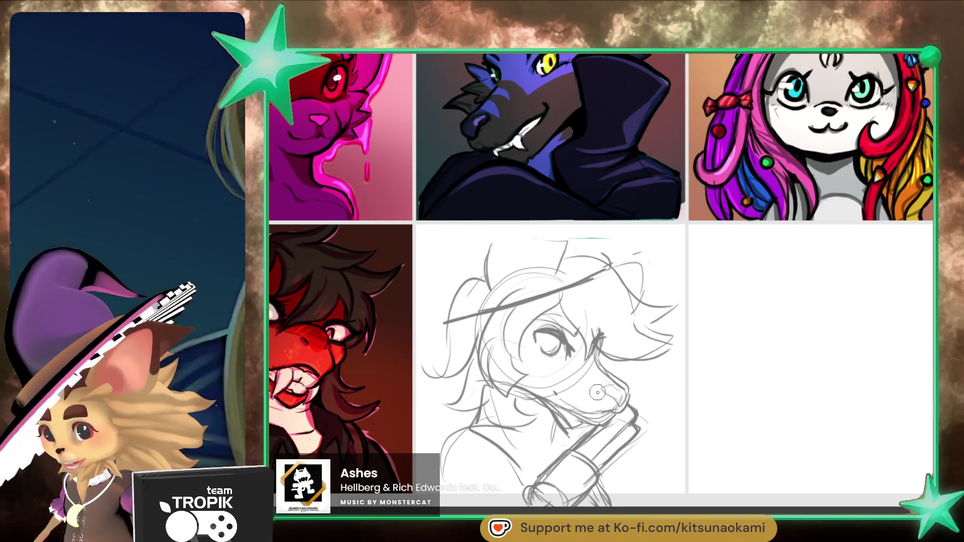
Step: Redraw the curved hat brim and the crown's left edge, undoing one misplaced stroke
{"action": "mouse_move", "coordinate": [492, 304]}
{"action": "left_mouse_down"}
{"action": "mouse_move", "coordinate": [580, 274]}
{"action": "mouse_move", "coordinate": [452, 321]}
{"action": "left_mouse_up"}
{"action": "mouse_move", "coordinate": [517, 329]}
{"action": "left_mouse_down"}
{"action": "mouse_move", "coordinate": [582, 304]}
{"action": "mouse_move", "coordinate": [617, 269]}
{"action": "mouse_move", "coordinate": [432, 331]}
{"action": "left_mouse_up"}
{"action": "mouse_move", "coordinate": [612, 294]}
{"action": "left_mouse_down"}
{"action": "mouse_move", "coordinate": [629, 251]}
{"action": "mouse_move", "coordinate": [602, 300]}
{"action": "mouse_move", "coordinate": [482, 335]}
{"action": "mouse_move", "coordinate": [459, 286]}
{"action": "left_mouse_up"}
{"action": "left_click_drag", "start_coordinate": [432, 326], "coordinate": [464, 289]}
{"action": "left_click_drag", "start_coordinate": [532, 295], "coordinate": [493, 301]}
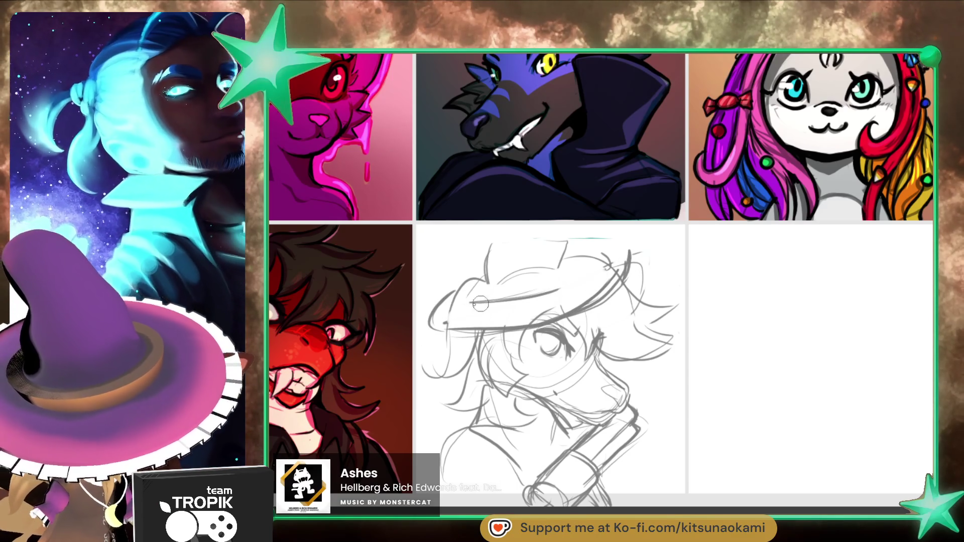
{"action": "key", "text": "ctrl+z"}
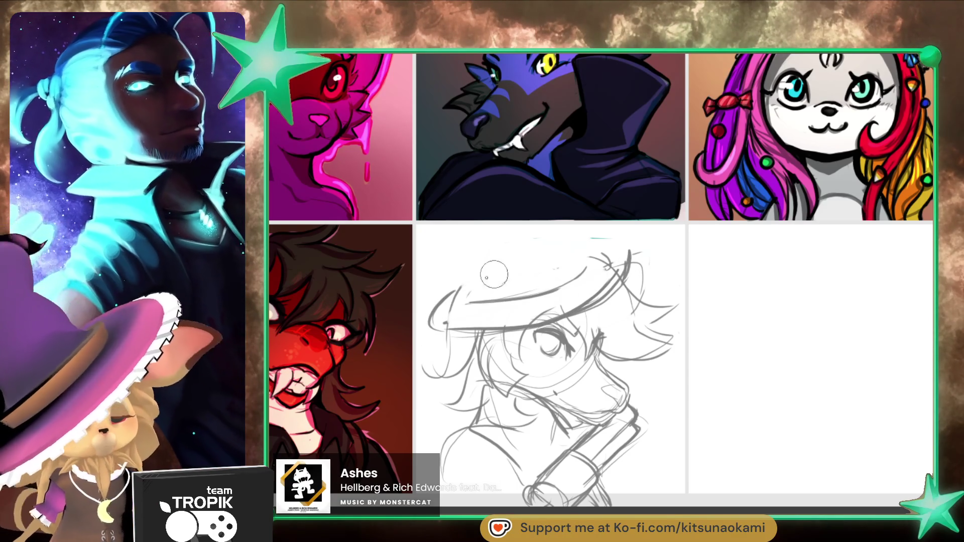
{"action": "left_click_drag", "start_coordinate": [469, 300], "coordinate": [455, 235]}
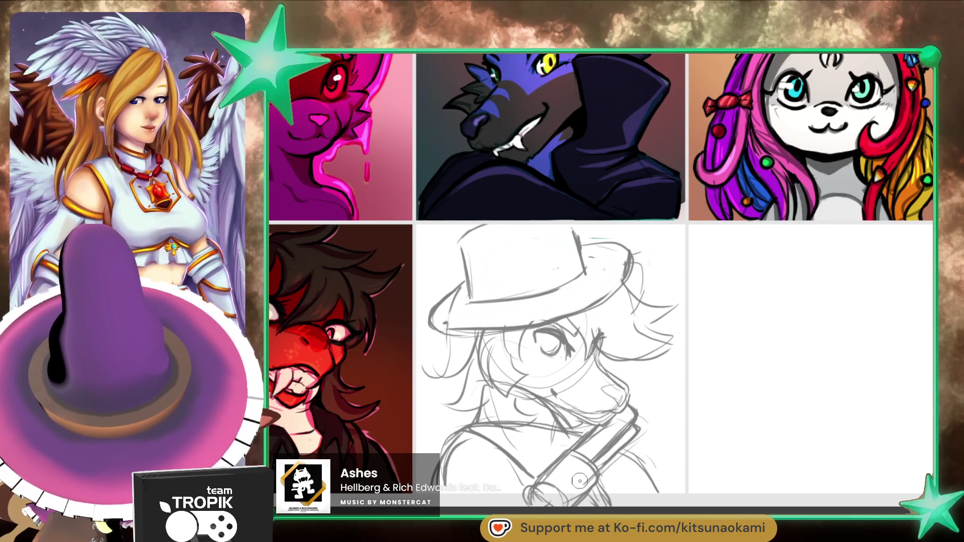
Step: Hatch shading onto the revolver's cylinder under the fox's chin
{"action": "mouse_move", "coordinate": [586, 466]}
{"action": "left_mouse_down"}
{"action": "mouse_move", "coordinate": [562, 474]}
{"action": "mouse_move", "coordinate": [560, 464]}
{"action": "mouse_move", "coordinate": [577, 478]}
{"action": "left_mouse_up"}
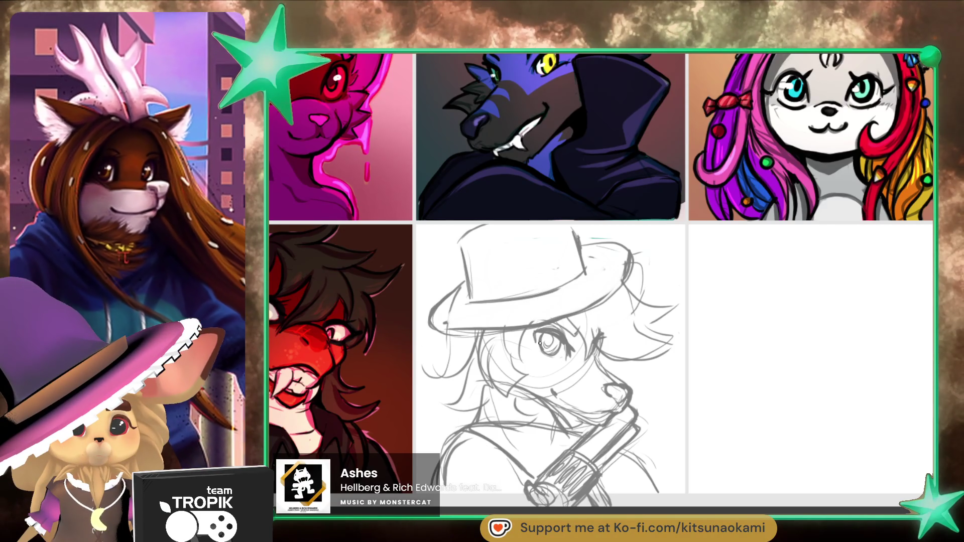
Step: Ink the eye, the hat brim's underside and edges, the crown's left edge and left hair
{"action": "mouse_move", "coordinate": [522, 348]}
{"action": "left_mouse_down"}
{"action": "mouse_move", "coordinate": [532, 329]}
{"action": "mouse_move", "coordinate": [568, 336]}
{"action": "left_mouse_up"}
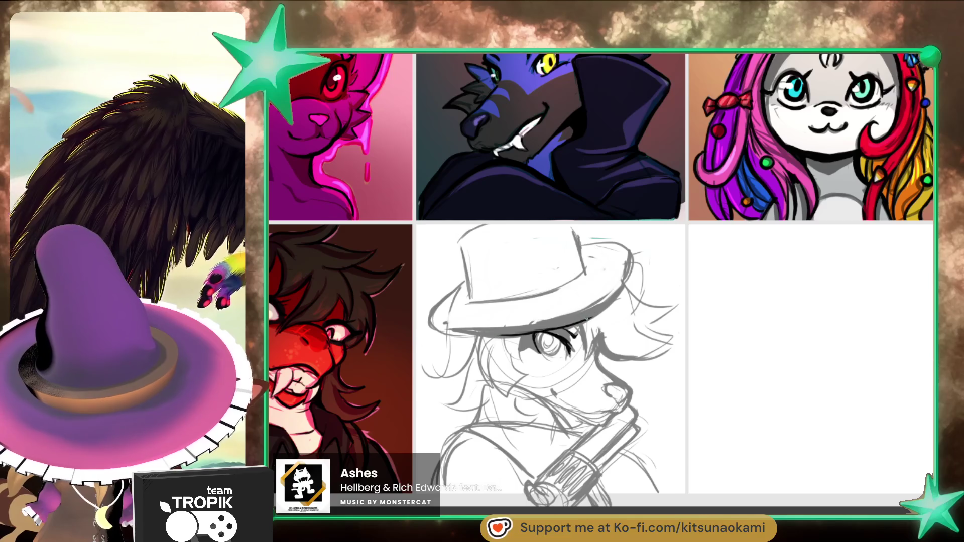
{"action": "left_click_drag", "start_coordinate": [439, 330], "coordinate": [466, 333]}
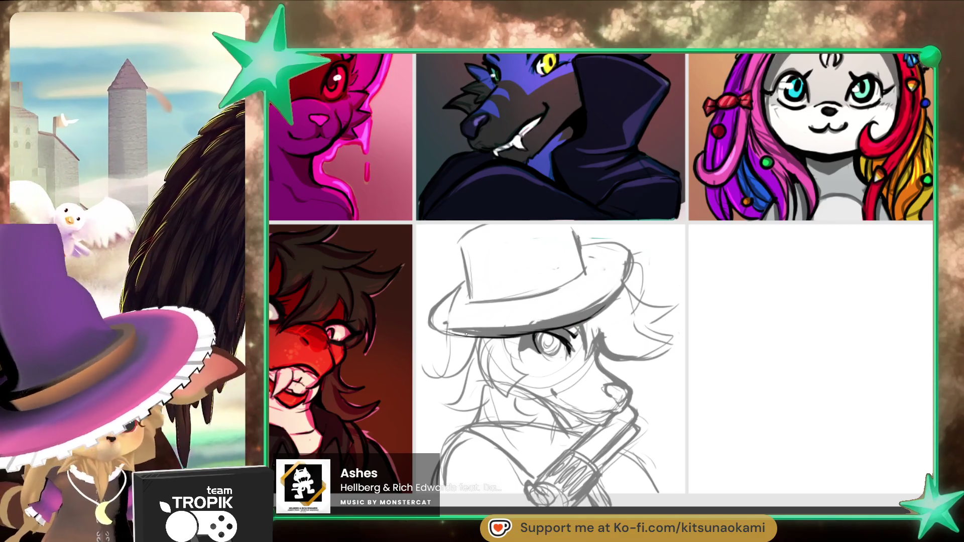
{"action": "mouse_move", "coordinate": [631, 274]}
{"action": "left_mouse_down"}
{"action": "mouse_move", "coordinate": [608, 307]}
{"action": "mouse_move", "coordinate": [566, 330]}
{"action": "mouse_move", "coordinate": [578, 354]}
{"action": "left_mouse_up"}
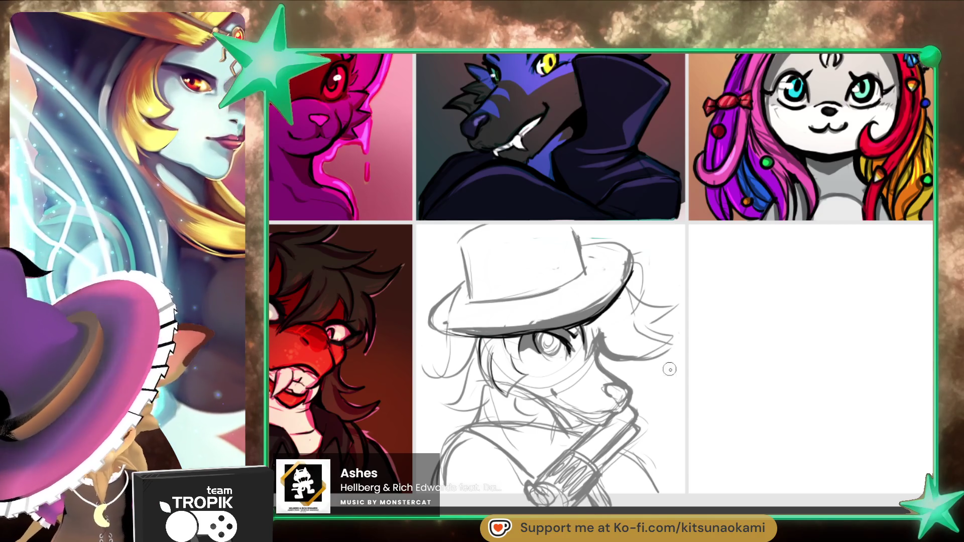
{"action": "mouse_move", "coordinate": [603, 335]}
{"action": "left_mouse_down"}
{"action": "mouse_move", "coordinate": [653, 358]}
{"action": "mouse_move", "coordinate": [680, 328]}
{"action": "mouse_move", "coordinate": [678, 303]}
{"action": "left_mouse_up"}
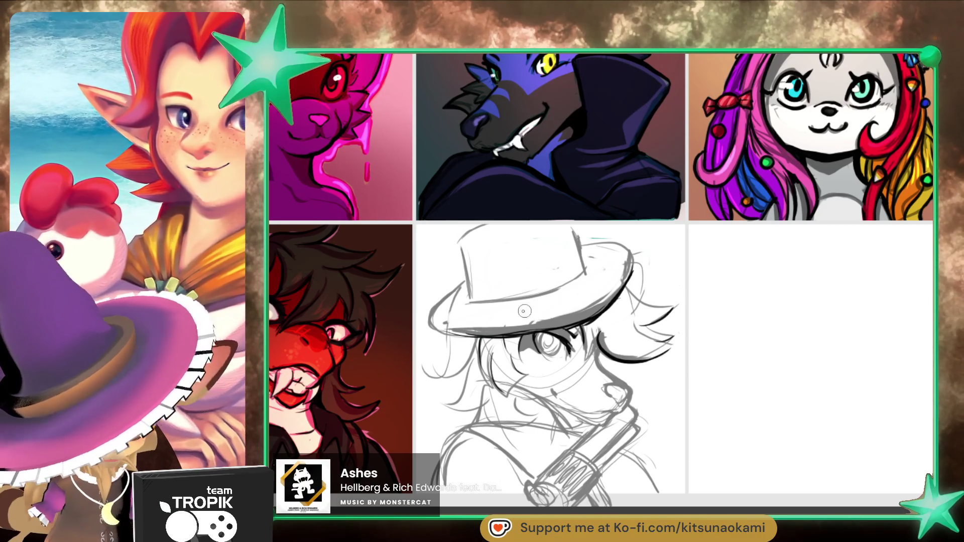
{"action": "left_click_drag", "start_coordinate": [469, 303], "coordinate": [584, 271]}
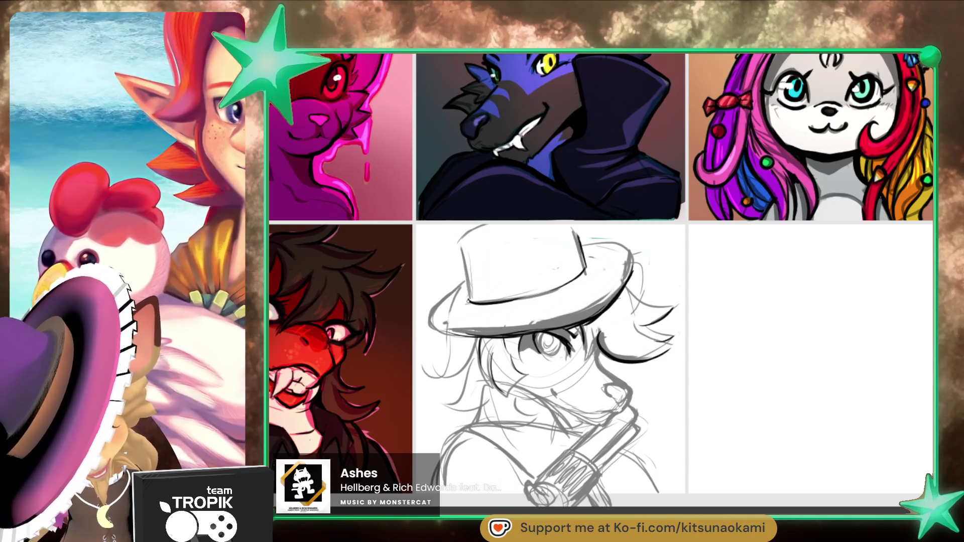
{"action": "left_click_drag", "start_coordinate": [463, 256], "coordinate": [467, 303]}
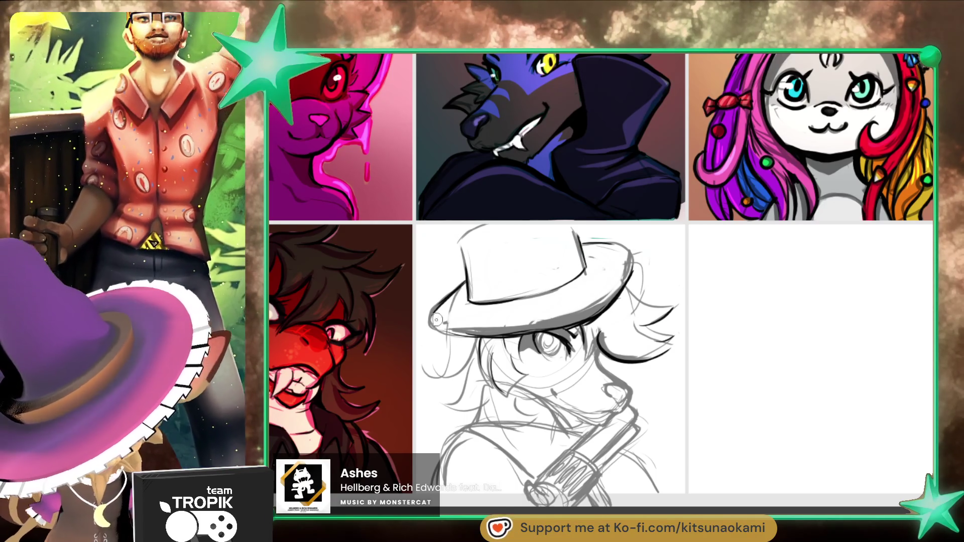
{"action": "left_click_drag", "start_coordinate": [476, 341], "coordinate": [451, 375]}
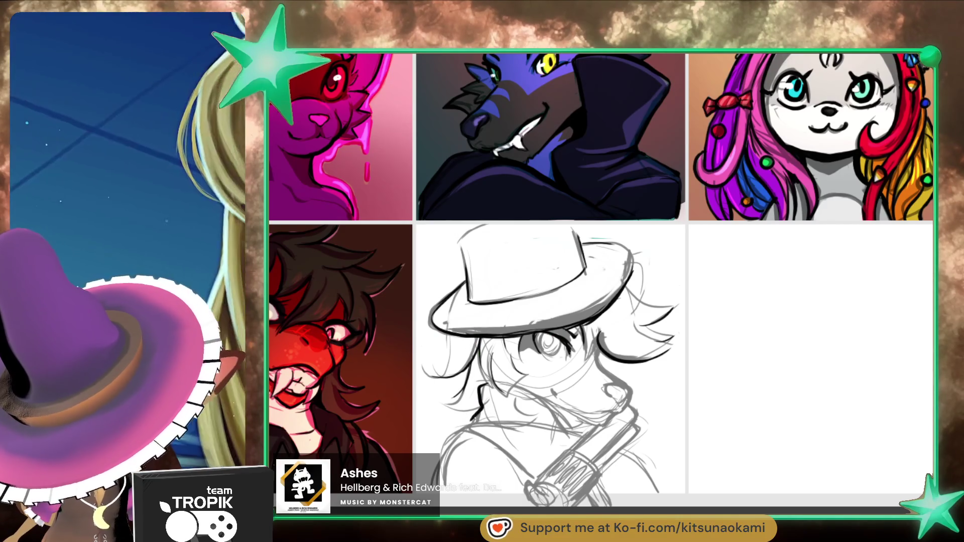
Step: Zoom in on the hat and ink the lower face line and the eye outline
{"action": "scroll", "coordinate": [673, 452], "scroll_direction": "down", "scroll_amount": 3}
{"action": "mouse_move", "coordinate": [673, 460]}
{"action": "left_mouse_down"}
{"action": "mouse_move", "coordinate": [492, 475]}
{"action": "mouse_move", "coordinate": [456, 462]}
{"action": "mouse_move", "coordinate": [658, 409]}
{"action": "left_mouse_up"}
{"action": "scroll", "coordinate": [616, 370], "scroll_direction": "up", "scroll_amount": 2}
{"action": "scroll", "coordinate": [616, 370], "scroll_direction": "up", "scroll_amount": 2}
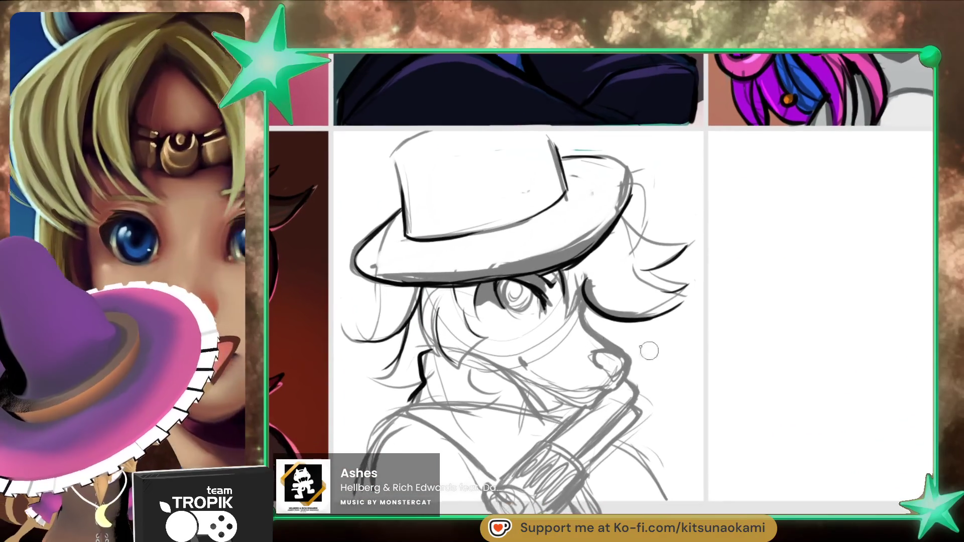
{"action": "left_click_drag", "start_coordinate": [519, 357], "coordinate": [529, 369]}
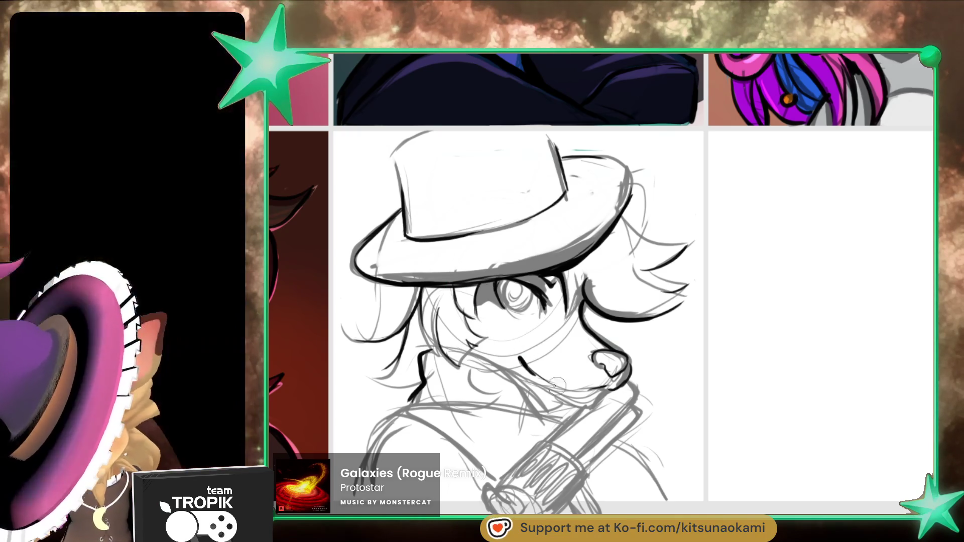
{"action": "left_click_drag", "start_coordinate": [522, 373], "coordinate": [577, 408]}
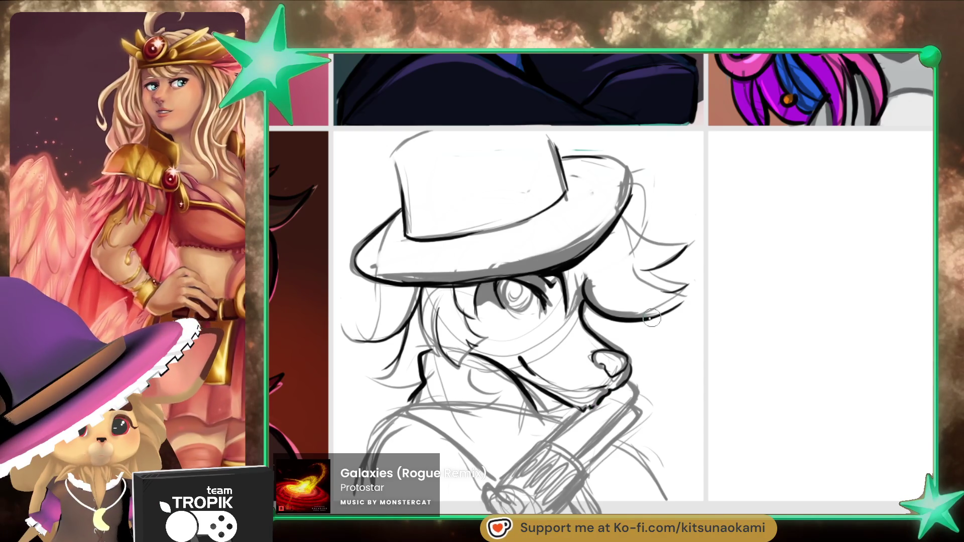
{"action": "left_click_drag", "start_coordinate": [513, 307], "coordinate": [520, 306]}
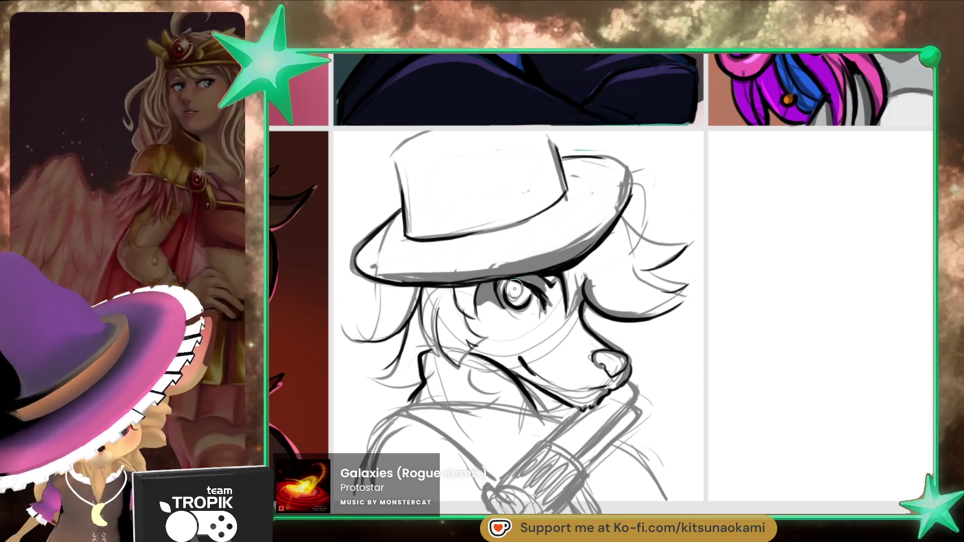
{"action": "mouse_move", "coordinate": [543, 307]}
{"action": "left_mouse_down"}
{"action": "mouse_move", "coordinate": [522, 316]}
{"action": "mouse_move", "coordinate": [548, 316]}
{"action": "left_mouse_up"}
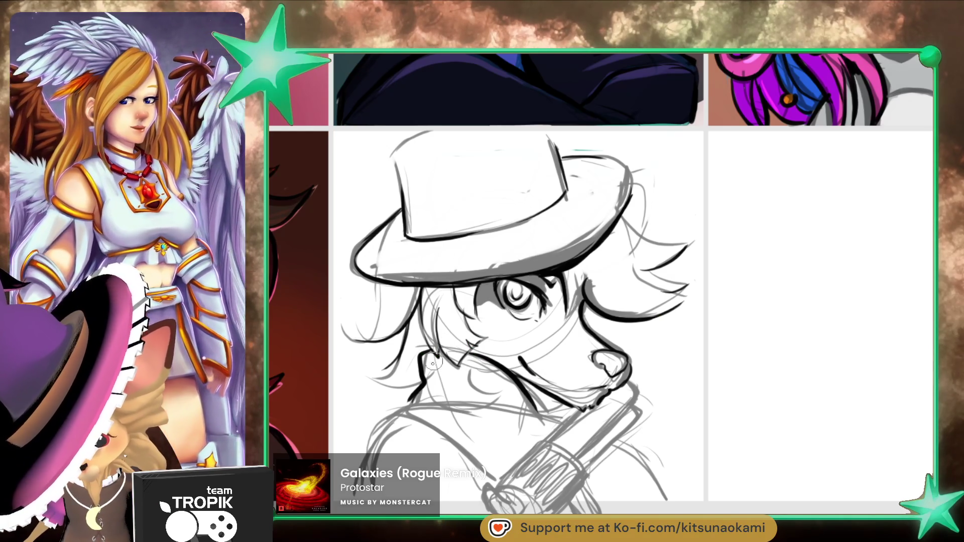
Step: Ink hair strands on the head's left side and shade and reinforce the hat brim
{"action": "mouse_move", "coordinate": [432, 372]}
{"action": "left_mouse_down"}
{"action": "mouse_move", "coordinate": [364, 384]}
{"action": "mouse_move", "coordinate": [375, 377]}
{"action": "left_mouse_up"}
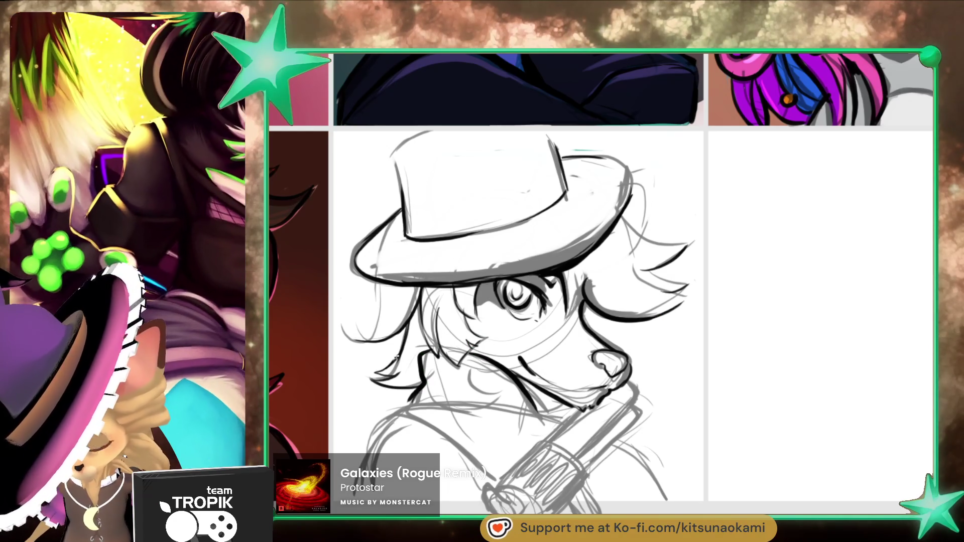
{"action": "left_click_drag", "start_coordinate": [381, 281], "coordinate": [364, 339]}
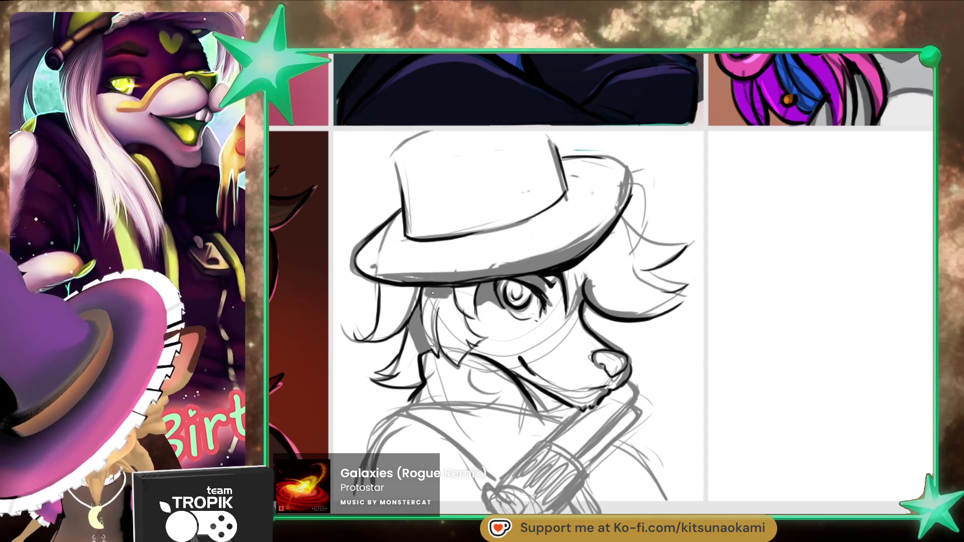
{"action": "mouse_move", "coordinate": [381, 289]}
{"action": "left_mouse_down"}
{"action": "mouse_move", "coordinate": [462, 291]}
{"action": "mouse_move", "coordinate": [443, 291]}
{"action": "left_mouse_up"}
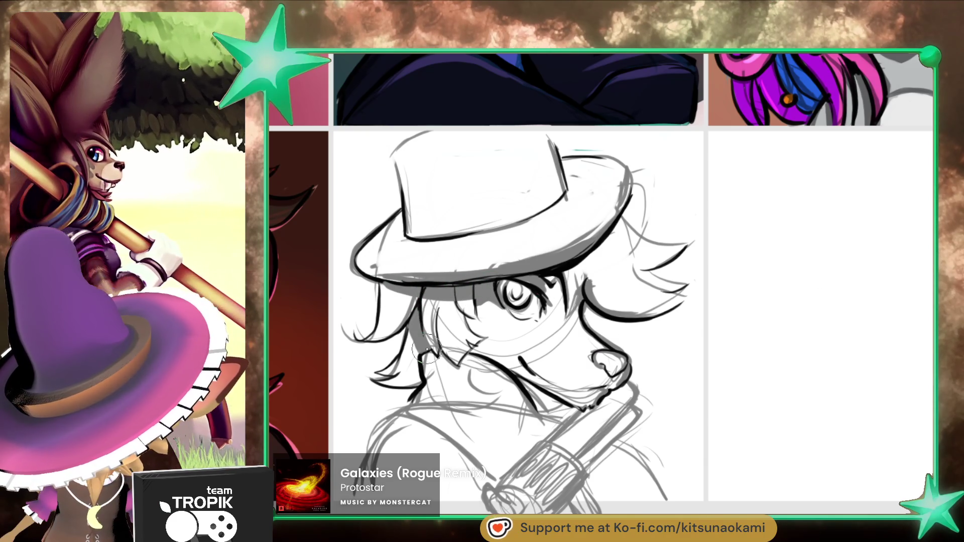
{"action": "mouse_move", "coordinate": [678, 396]}
{"action": "left_mouse_down"}
{"action": "mouse_move", "coordinate": [663, 393]}
{"action": "mouse_move", "coordinate": [667, 435]}
{"action": "mouse_move", "coordinate": [686, 458]}
{"action": "left_mouse_up"}
{"action": "left_click_drag", "start_coordinate": [384, 308], "coordinate": [583, 282]}
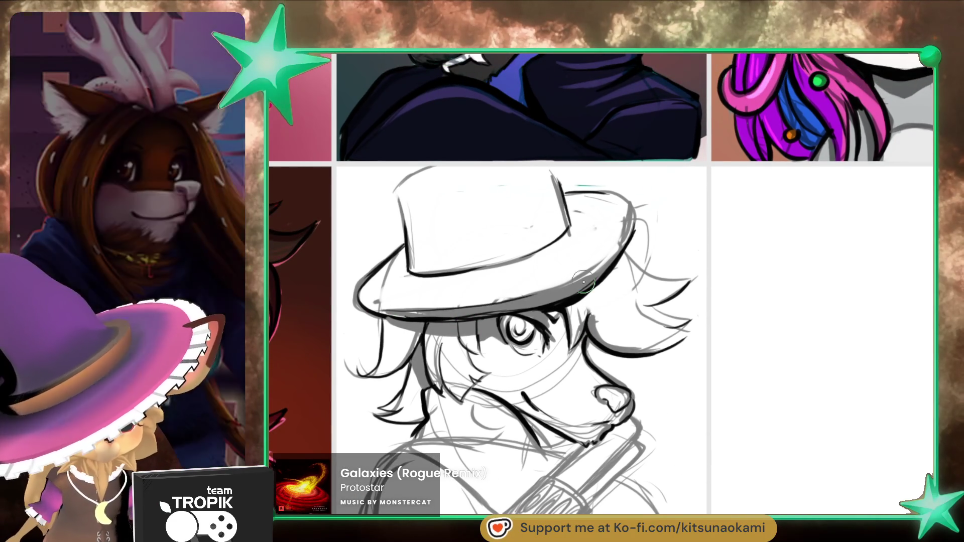
{"action": "mouse_move", "coordinate": [635, 213]}
{"action": "left_mouse_down"}
{"action": "mouse_move", "coordinate": [552, 294]}
{"action": "mouse_move", "coordinate": [581, 290]}
{"action": "left_mouse_up"}
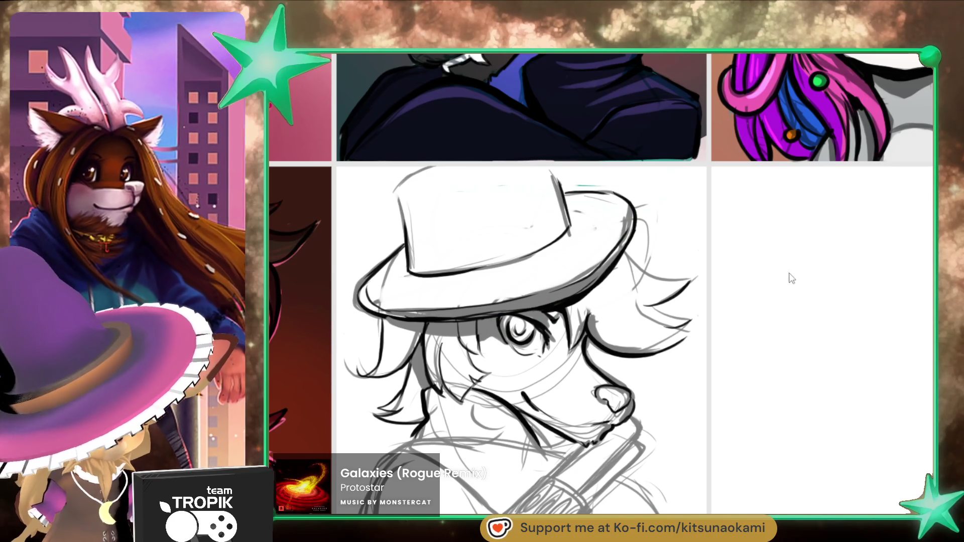
Step: Shade the left side and top of the hat crown grey and redraw its top edge thinly
{"action": "mouse_move", "coordinate": [433, 258]}
{"action": "left_mouse_down"}
{"action": "mouse_move", "coordinate": [424, 183]}
{"action": "mouse_move", "coordinate": [448, 261]}
{"action": "left_mouse_up"}
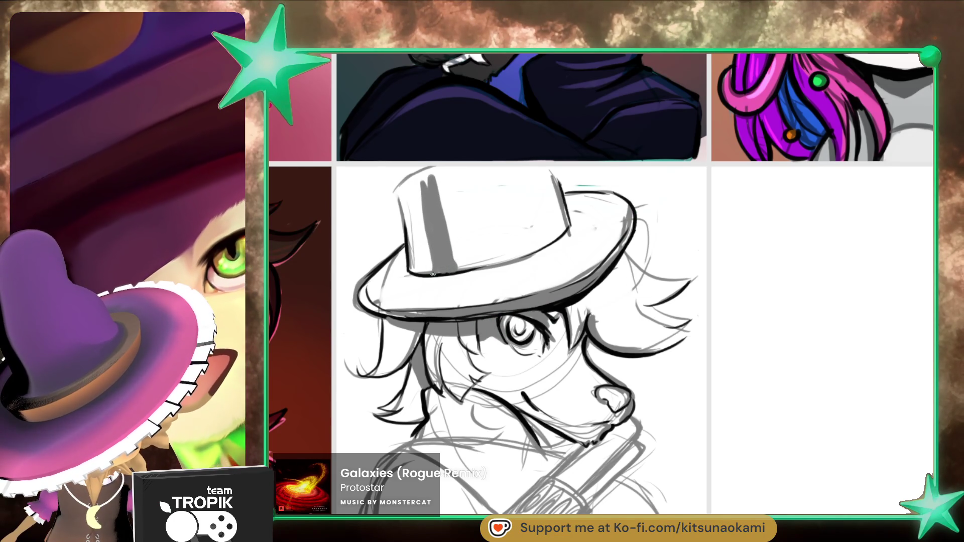
{"action": "mouse_move", "coordinate": [419, 187]}
{"action": "left_mouse_down"}
{"action": "mouse_move", "coordinate": [430, 170]}
{"action": "mouse_move", "coordinate": [421, 175]}
{"action": "left_mouse_up"}
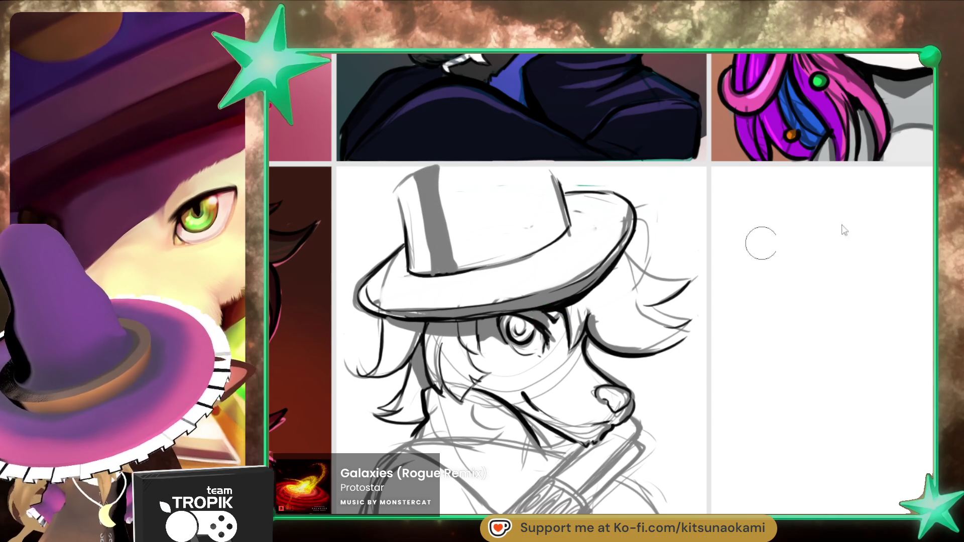
{"action": "mouse_move", "coordinate": [460, 184]}
{"action": "left_mouse_down"}
{"action": "mouse_move", "coordinate": [553, 169]}
{"action": "mouse_move", "coordinate": [422, 168]}
{"action": "mouse_move", "coordinate": [399, 203]}
{"action": "left_mouse_up"}
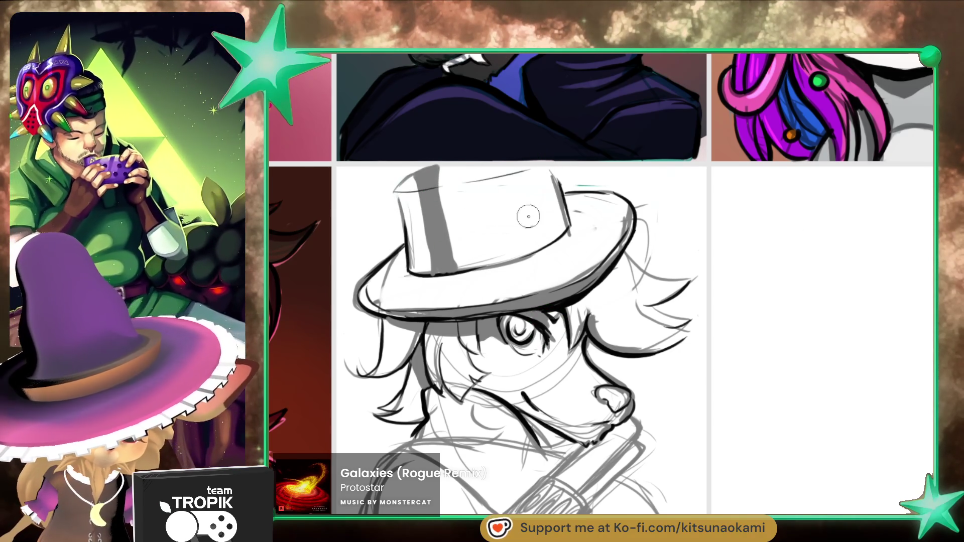
{"action": "key", "text": "ctrl+z"}
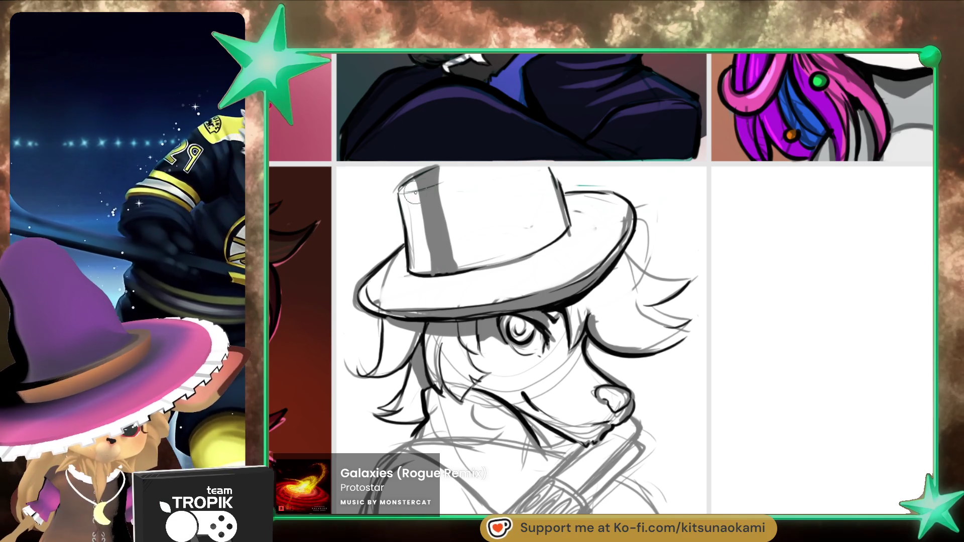
{"action": "left_click_drag", "start_coordinate": [394, 192], "coordinate": [452, 192]}
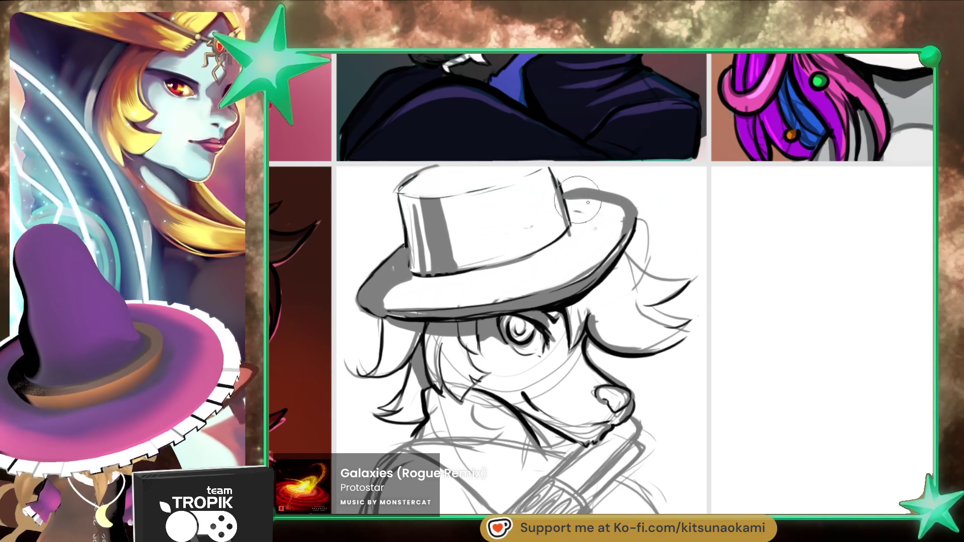
{"action": "left_click_drag", "start_coordinate": [591, 387], "coordinate": [572, 376]}
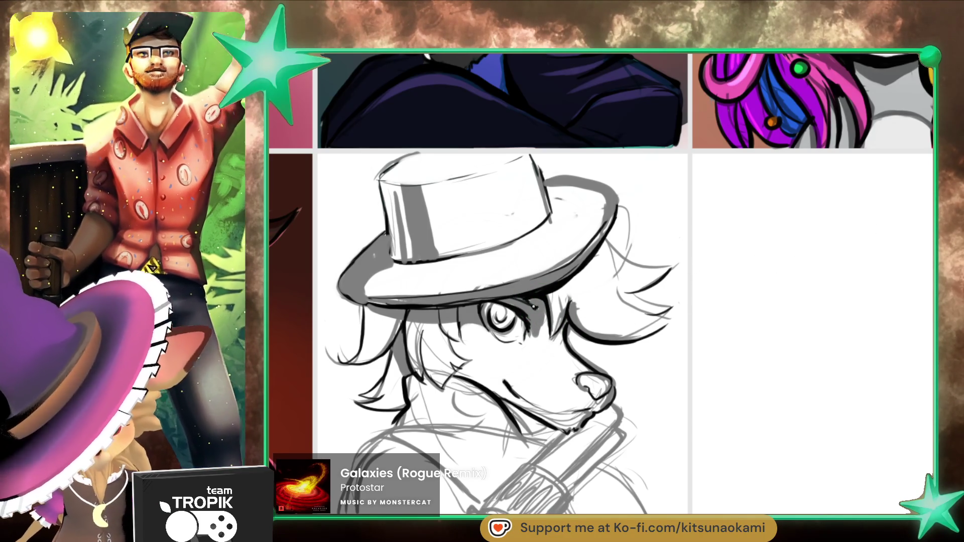
Step: Paint a thick black shadow under the hat brim and hatch dark strokes beside the eye
{"action": "left_click_drag", "start_coordinate": [683, 381], "coordinate": [678, 370]}
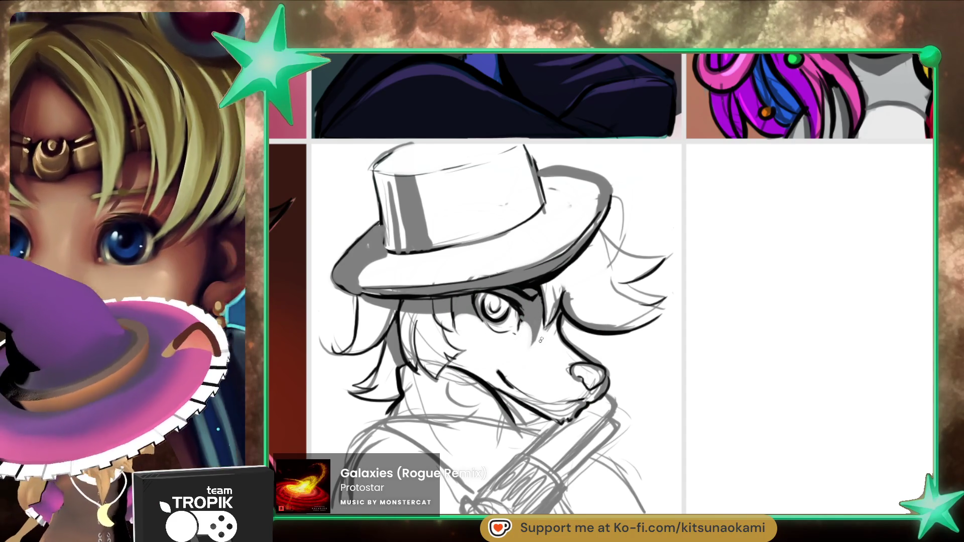
{"action": "scroll", "coordinate": [524, 352], "scroll_direction": "right", "scroll_amount": 5}
{"action": "mouse_move", "coordinate": [517, 357]}
{"action": "left_mouse_down"}
{"action": "mouse_move", "coordinate": [464, 311]}
{"action": "mouse_move", "coordinate": [459, 324]}
{"action": "mouse_move", "coordinate": [522, 347]}
{"action": "mouse_move", "coordinate": [543, 331]}
{"action": "left_mouse_up"}
{"action": "left_click_drag", "start_coordinate": [440, 304], "coordinate": [439, 339]}
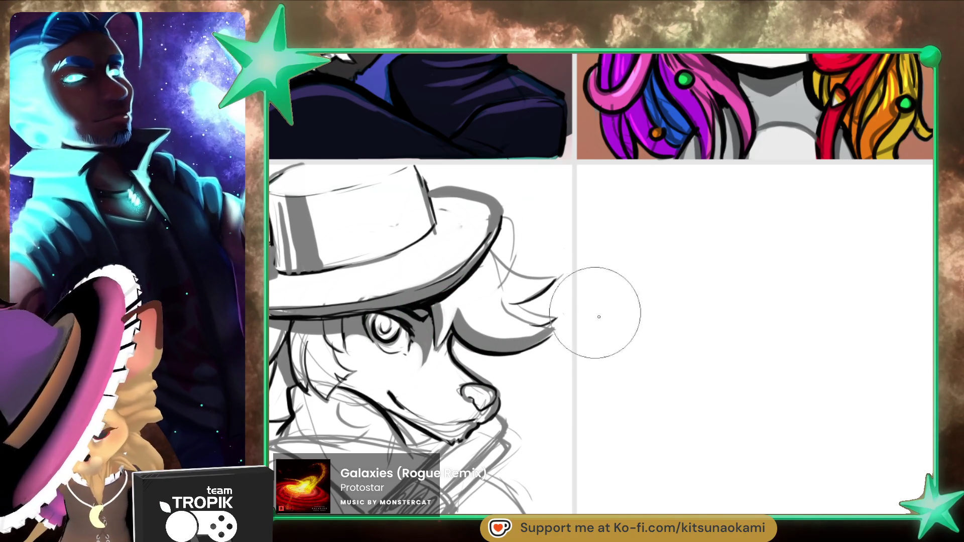
Step: With a much smaller brush, sketch and darken extra hair strands above the hair
{"action": "key", "text": "bracketleft"}
{"action": "key", "text": "bracketleft"}
{"action": "key", "text": "bracketleft"}
{"action": "mouse_move", "coordinate": [494, 275]}
{"action": "left_mouse_down"}
{"action": "mouse_move", "coordinate": [552, 278]}
{"action": "mouse_move", "coordinate": [541, 227]}
{"action": "mouse_move", "coordinate": [505, 233]}
{"action": "left_mouse_up"}
{"action": "left_click_drag", "start_coordinate": [507, 265], "coordinate": [550, 294]}
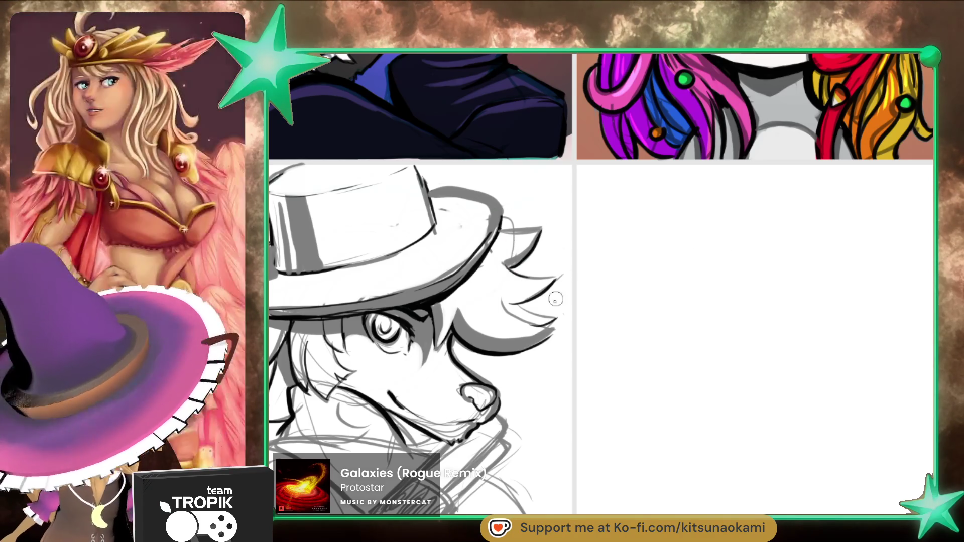
{"action": "scroll", "coordinate": [619, 335], "scroll_direction": "down", "scroll_amount": 5}
{"action": "scroll", "coordinate": [586, 460], "scroll_direction": "up", "scroll_amount": 5}
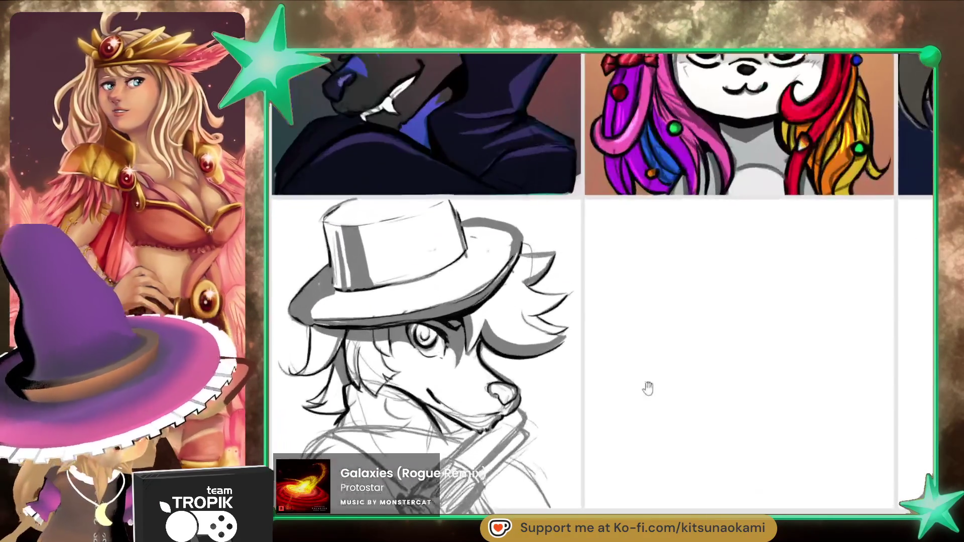
{"action": "scroll", "coordinate": [669, 368], "scroll_direction": "up", "scroll_amount": 2}
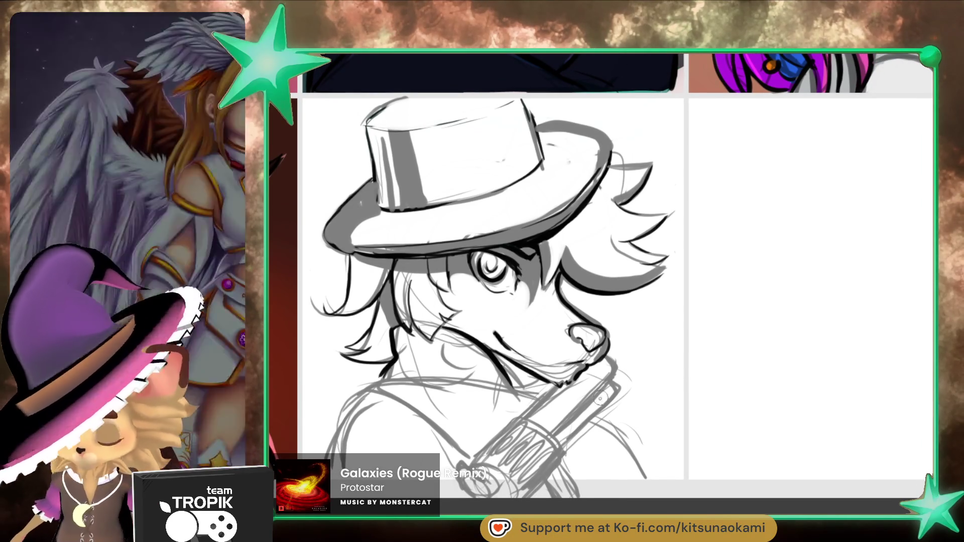
Step: Zoom in on the fox's face and deepen the shading under the chin
{"action": "left_click", "coordinate": [539, 405]}
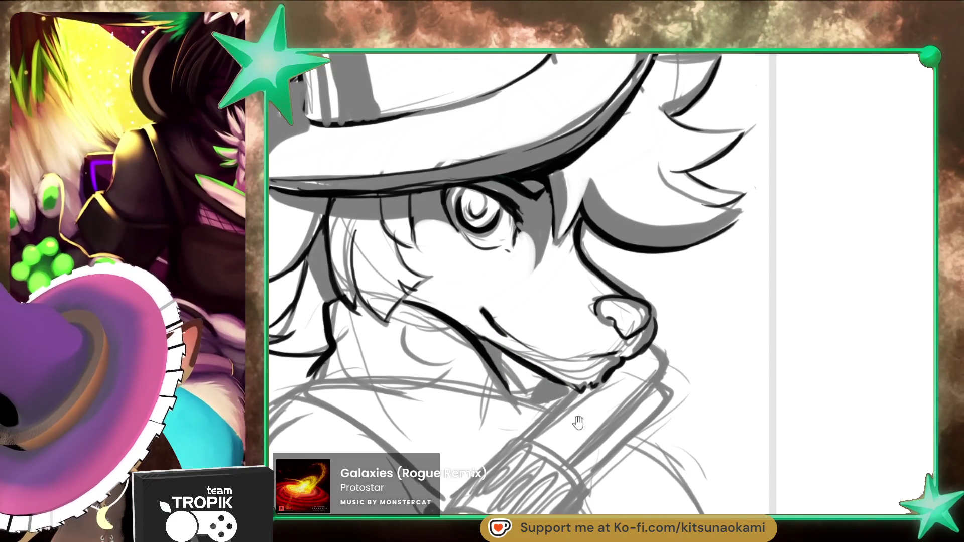
{"action": "left_click_drag", "start_coordinate": [580, 420], "coordinate": [615, 363]}
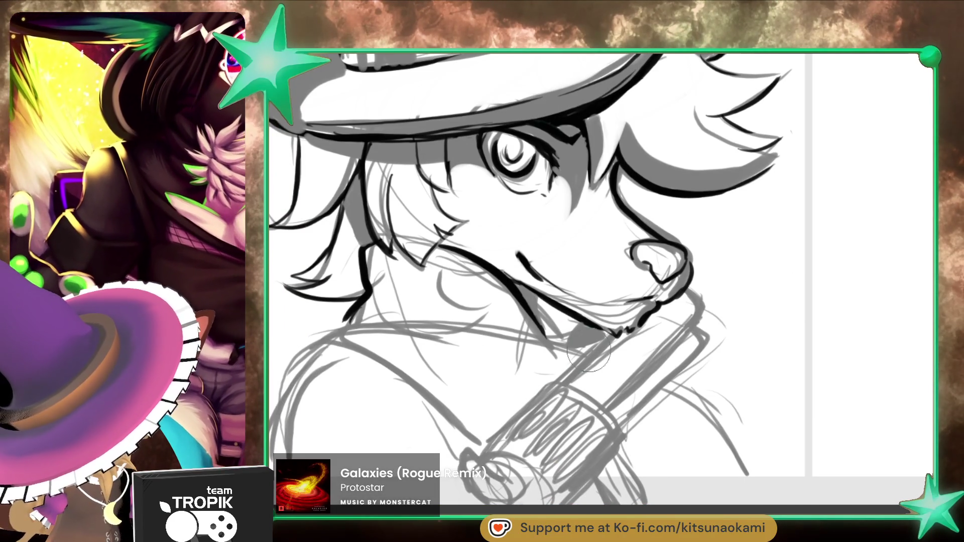
{"action": "left_click_drag", "start_coordinate": [583, 321], "coordinate": [572, 337]}
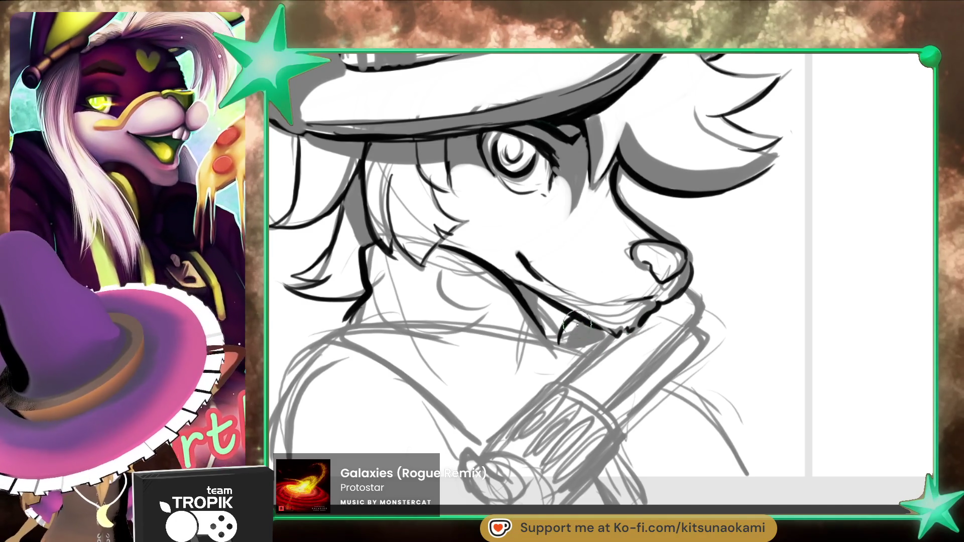
{"action": "left_click_drag", "start_coordinate": [576, 327], "coordinate": [570, 337]}
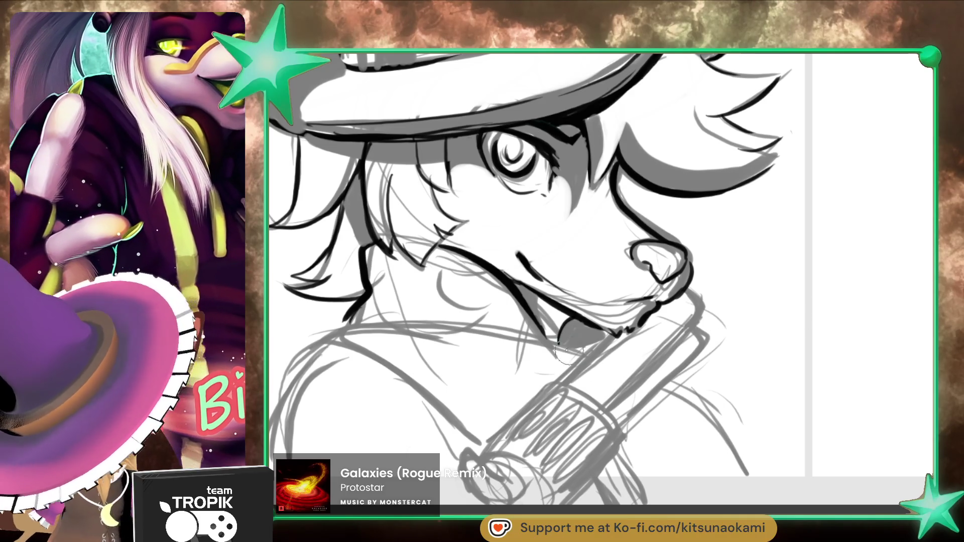
Step: Tilt the view and ink the jaw line running up toward the gun barrel
{"action": "mouse_move", "coordinate": [547, 362]}
{"action": "left_mouse_down"}
{"action": "mouse_move", "coordinate": [510, 414]}
{"action": "mouse_move", "coordinate": [670, 328]}
{"action": "left_mouse_up"}
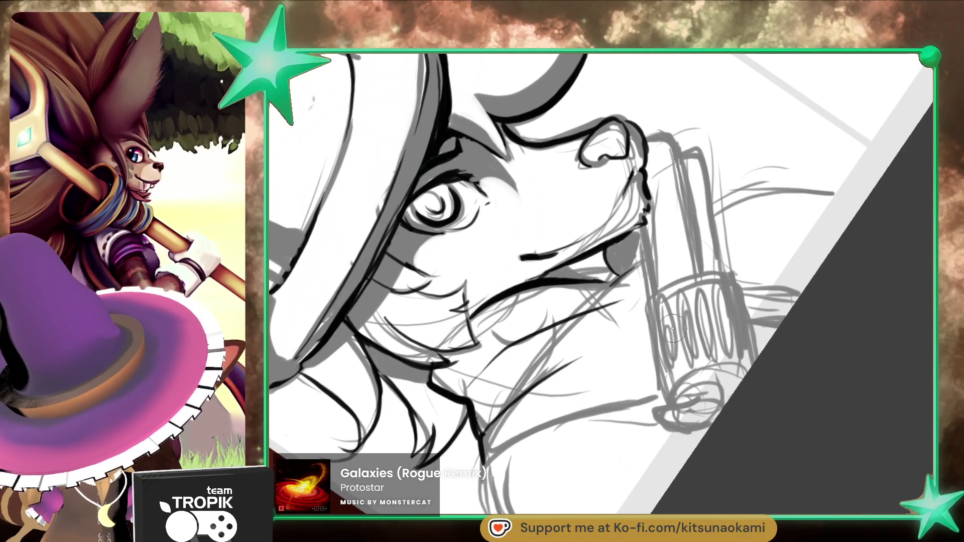
{"action": "left_click_drag", "start_coordinate": [504, 448], "coordinate": [666, 384]}
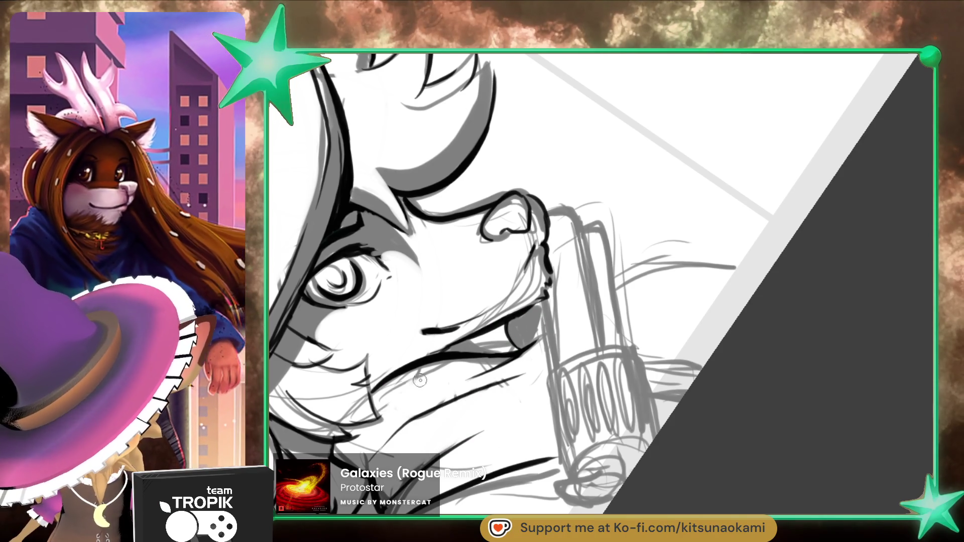
{"action": "mouse_move", "coordinate": [541, 415]}
{"action": "left_mouse_down"}
{"action": "mouse_move", "coordinate": [554, 382]}
{"action": "mouse_move", "coordinate": [533, 391]}
{"action": "mouse_move", "coordinate": [630, 460]}
{"action": "mouse_move", "coordinate": [627, 469]}
{"action": "mouse_move", "coordinate": [651, 436]}
{"action": "mouse_move", "coordinate": [661, 455]}
{"action": "left_mouse_up"}
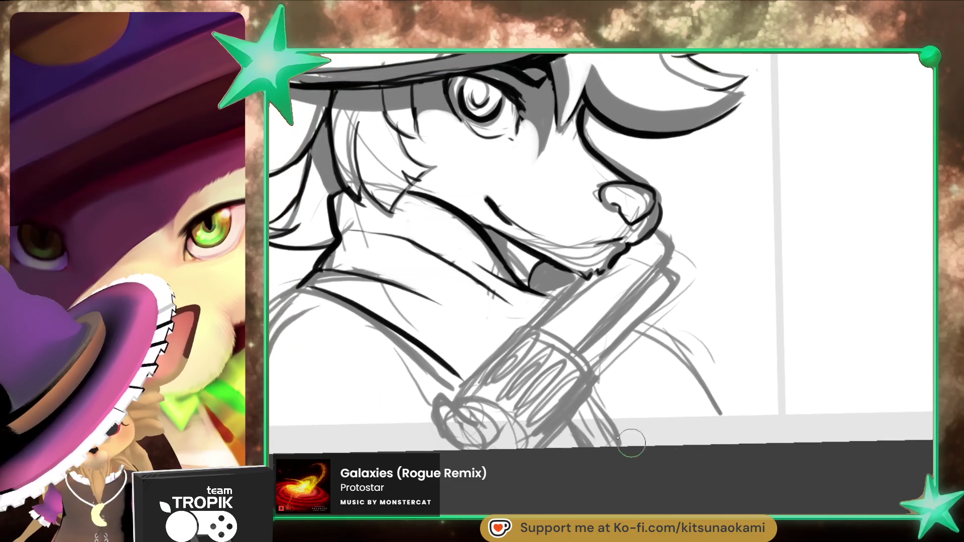
Step: Zoom in on the face and ink the top edge of the revolver cylinder
{"action": "mouse_move", "coordinate": [567, 413]}
{"action": "left_mouse_down"}
{"action": "mouse_move", "coordinate": [678, 447]}
{"action": "mouse_move", "coordinate": [525, 391]}
{"action": "left_mouse_up"}
{"action": "mouse_move", "coordinate": [678, 410]}
{"action": "left_mouse_down"}
{"action": "mouse_move", "coordinate": [659, 430]}
{"action": "mouse_move", "coordinate": [566, 408]}
{"action": "left_mouse_up"}
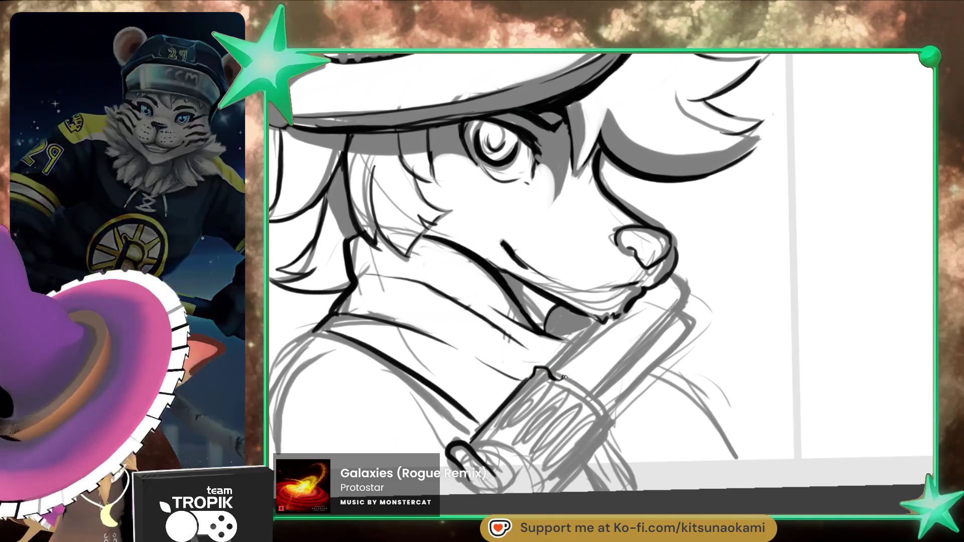
{"action": "left_click_drag", "start_coordinate": [573, 386], "coordinate": [597, 408]}
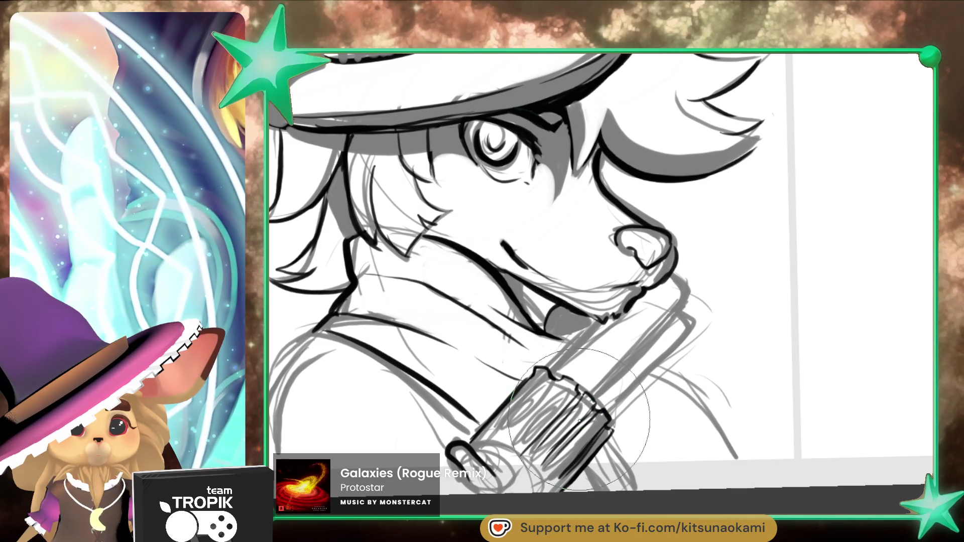
Step: Adjust the brush size and erase stray sketch lines around the muzzle and mouth
{"action": "key", "text": "bracketright"}
{"action": "key", "text": "bracketright"}
{"action": "key", "text": "bracketright"}
{"action": "key", "text": "bracketleft"}
{"action": "key", "text": "bracketleft"}
{"action": "key", "text": "bracketleft"}
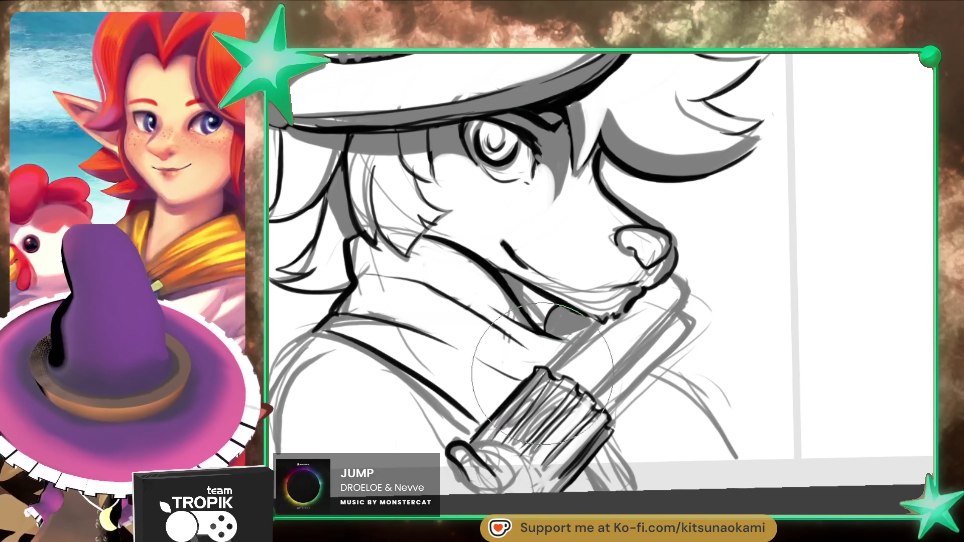
{"action": "key", "text": "bracketright"}
{"action": "key", "text": "bracketright"}
{"action": "key", "text": "bracketright"}
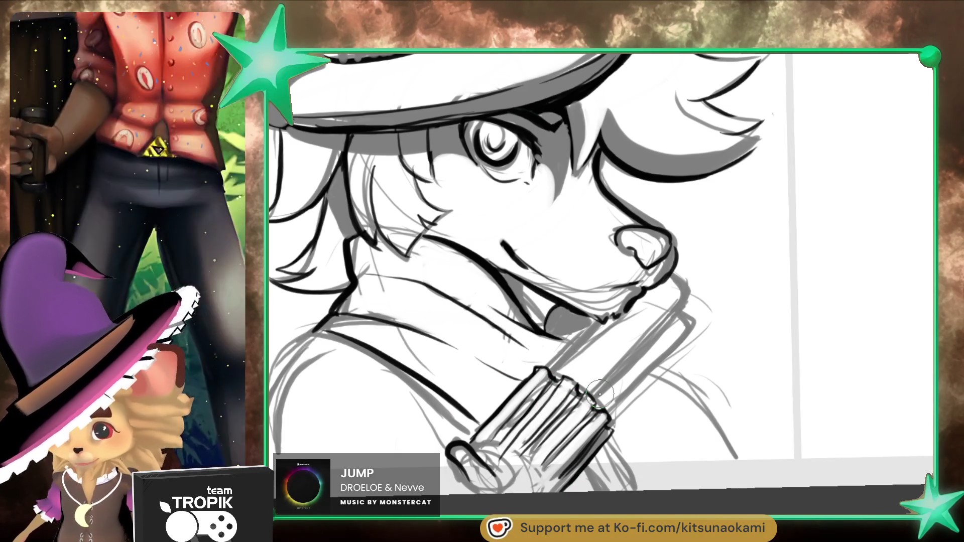
{"action": "key", "text": "bracketright"}
{"action": "key", "text": "bracketright"}
{"action": "key", "text": "bracketright"}
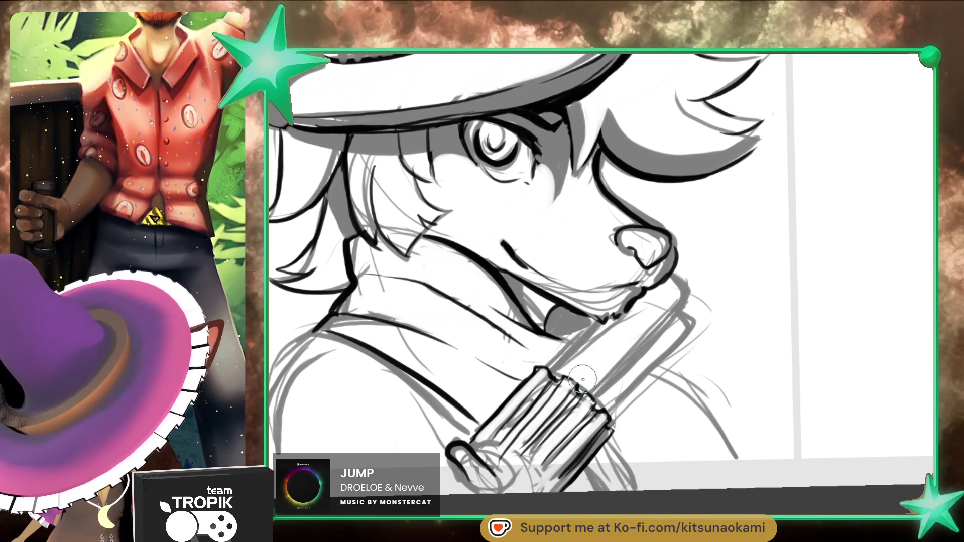
{"action": "key", "text": "bracketleft"}
{"action": "key", "text": "bracketleft"}
{"action": "key", "text": "bracketleft"}
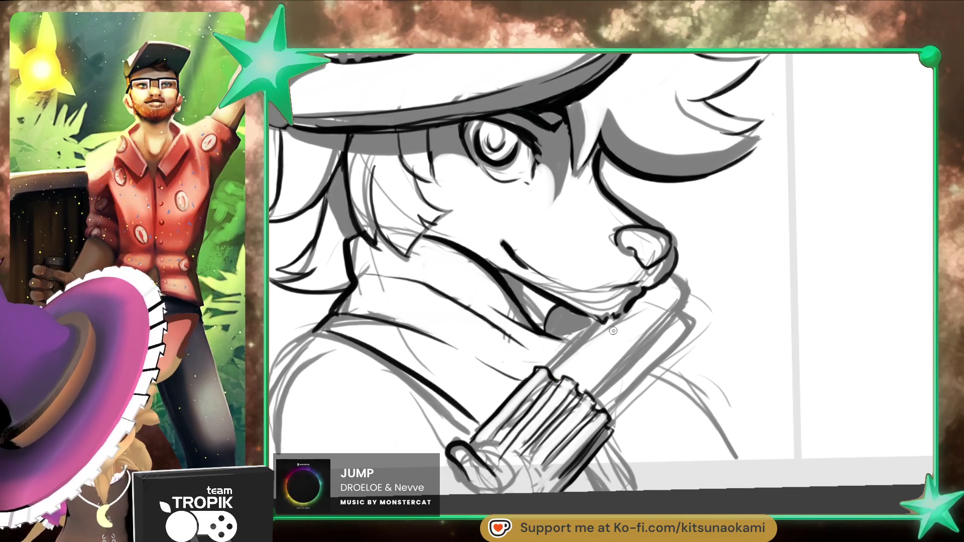
{"action": "key", "text": "bracketleft"}
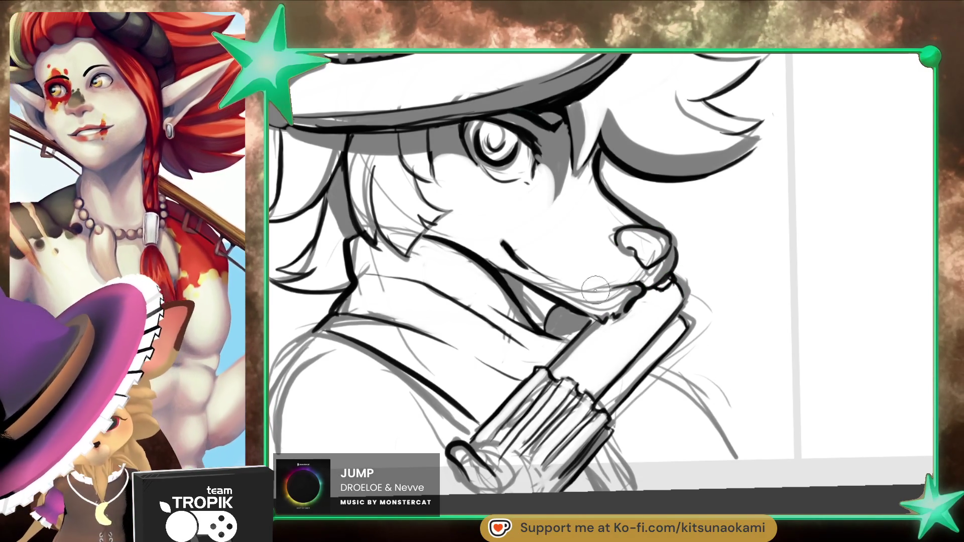
{"action": "mouse_move", "coordinate": [537, 284]}
{"action": "left_mouse_down"}
{"action": "mouse_move", "coordinate": [617, 301]}
{"action": "mouse_move", "coordinate": [593, 304]}
{"action": "left_mouse_up"}
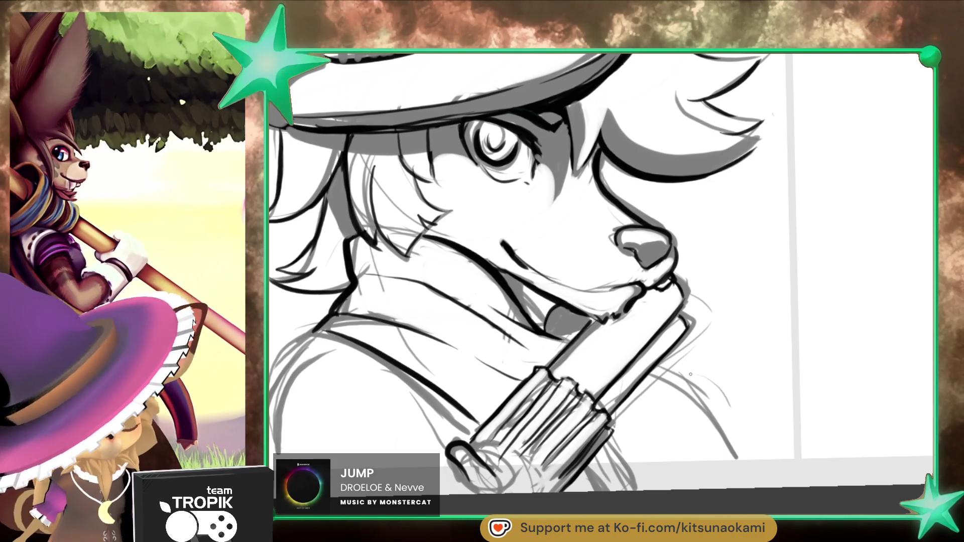
Step: Ink the fox's mouth line and touch up the cheek fur lines with a larger brush
{"action": "left_click_drag", "start_coordinate": [465, 155], "coordinate": [442, 206]}
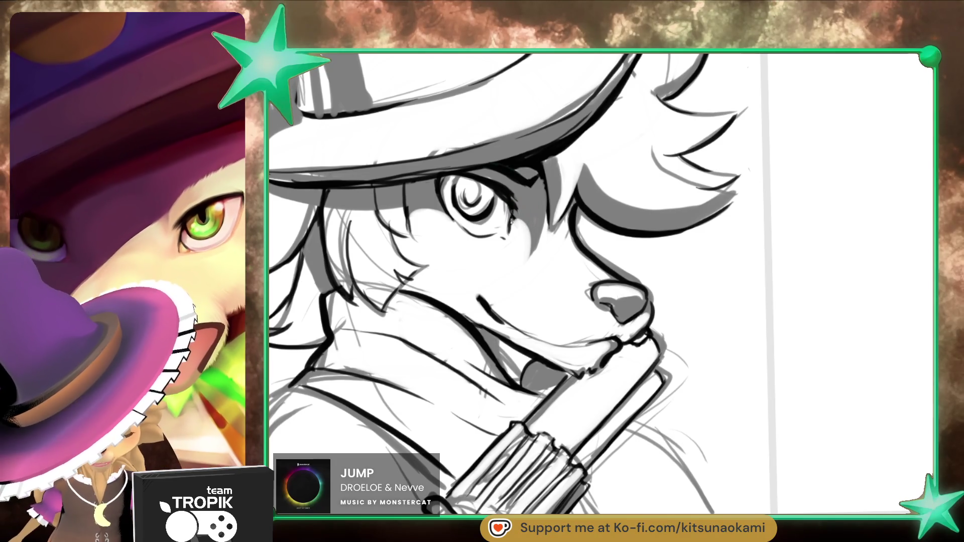
{"action": "mouse_move", "coordinate": [497, 326]}
{"action": "left_mouse_down"}
{"action": "mouse_move", "coordinate": [663, 437]}
{"action": "mouse_move", "coordinate": [467, 300]}
{"action": "left_mouse_up"}
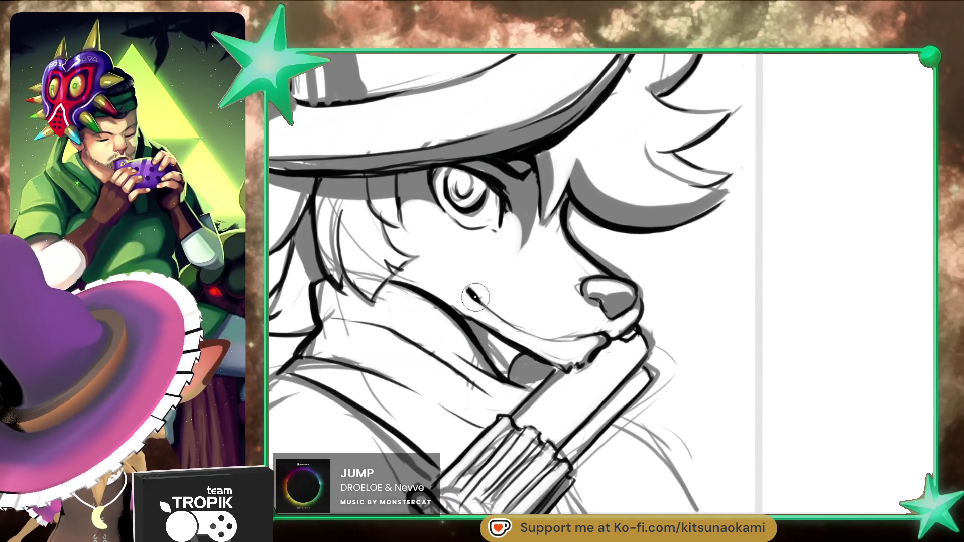
{"action": "left_click_drag", "start_coordinate": [467, 287], "coordinate": [489, 311]}
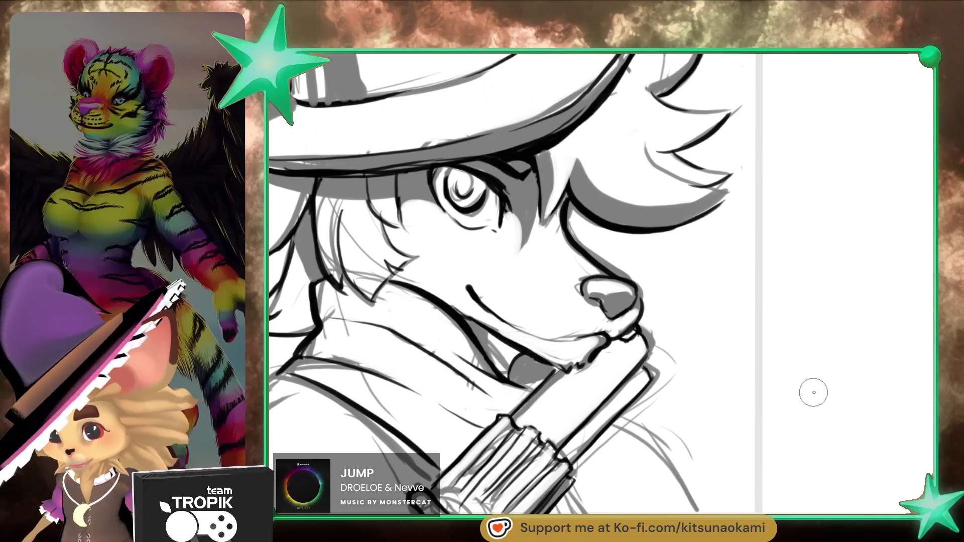
{"action": "key", "text": "bracketright"}
{"action": "key", "text": "bracketright"}
{"action": "key", "text": "bracketright"}
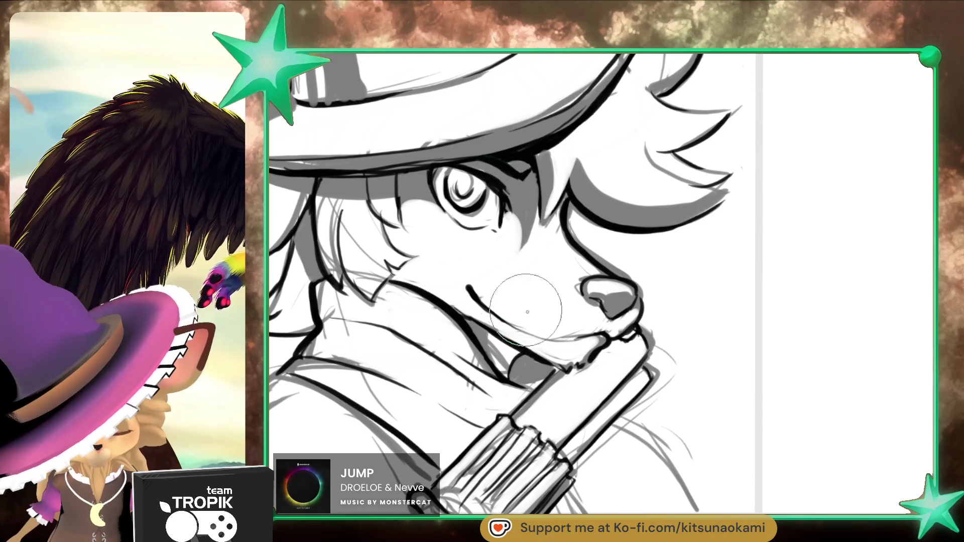
{"action": "left_click_drag", "start_coordinate": [417, 269], "coordinate": [418, 322]}
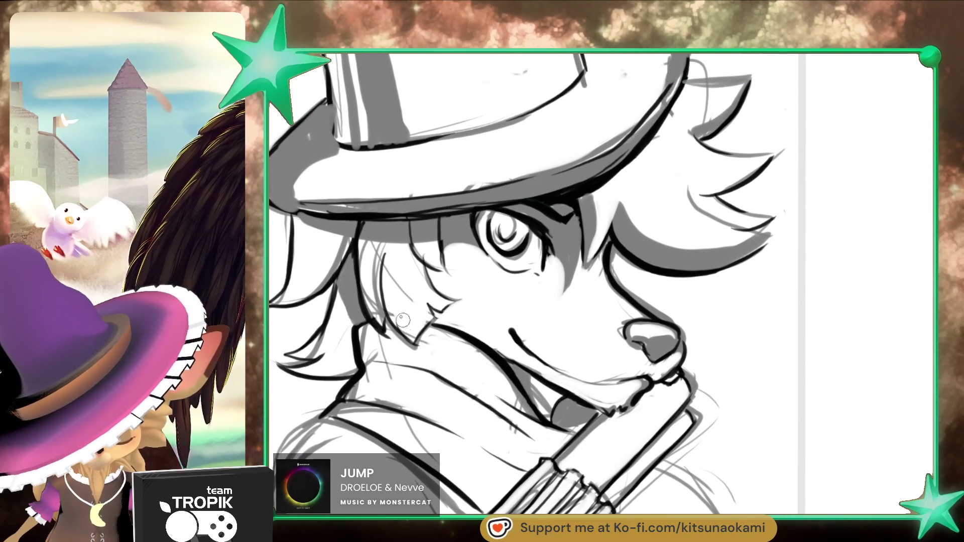
{"action": "left_click_drag", "start_coordinate": [394, 304], "coordinate": [380, 309]}
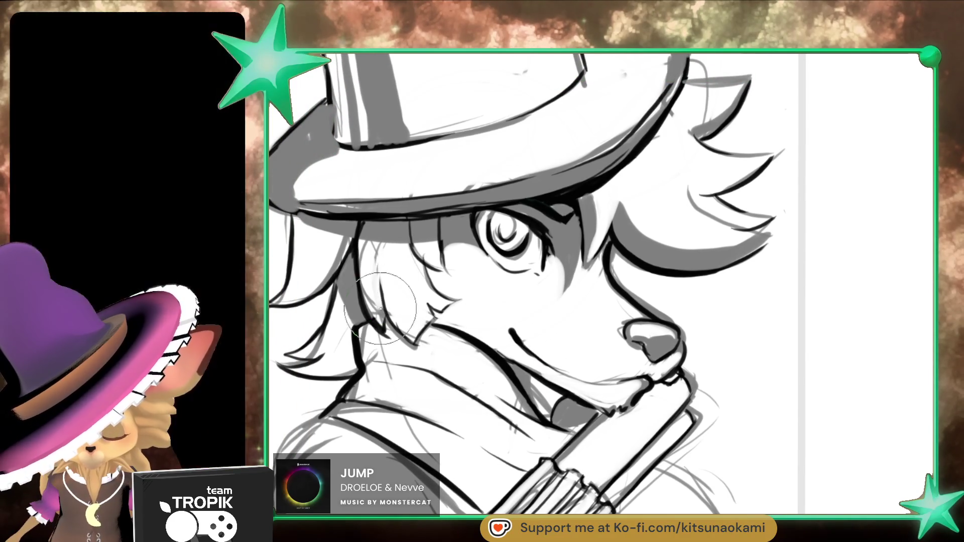
Step: Add thicker dark ink strokes for the fox's hair strands
{"action": "left_click_drag", "start_coordinate": [377, 270], "coordinate": [738, 396]}
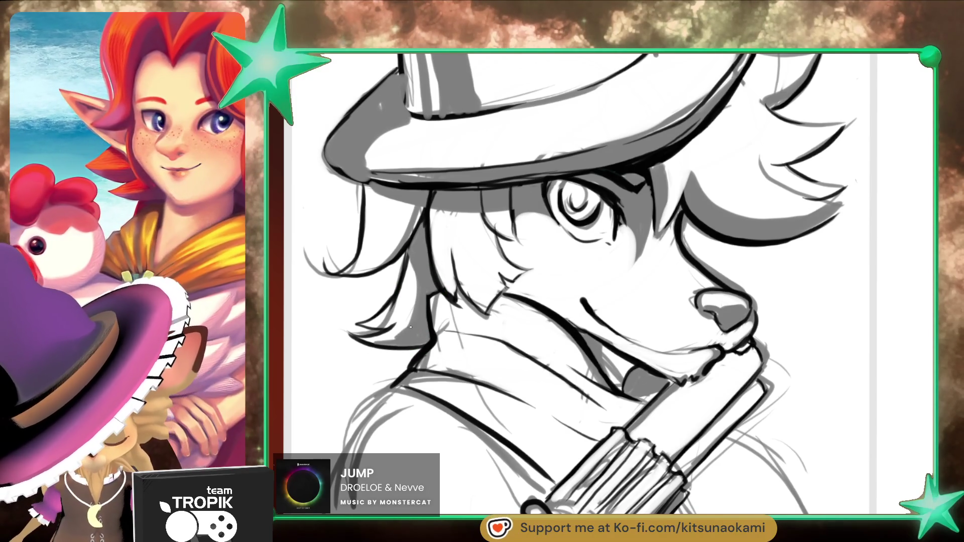
{"action": "key", "text": "bracketright"}
{"action": "key", "text": "bracketright"}
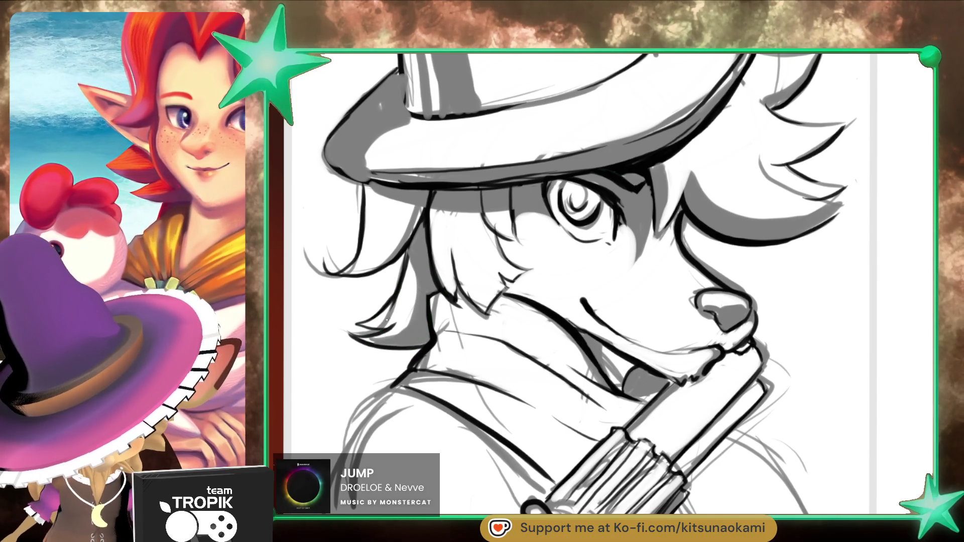
{"action": "mouse_move", "coordinate": [411, 291]}
{"action": "left_mouse_down"}
{"action": "mouse_move", "coordinate": [381, 321]}
{"action": "mouse_move", "coordinate": [392, 324]}
{"action": "left_mouse_up"}
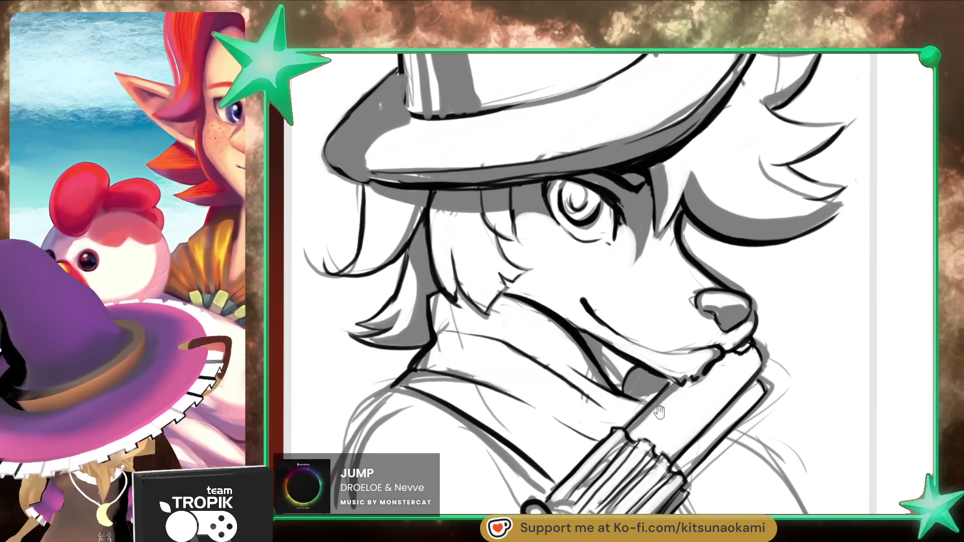
{"action": "left_click_drag", "start_coordinate": [550, 337], "coordinate": [542, 354]}
{"action": "left_click_drag", "start_coordinate": [390, 217], "coordinate": [344, 293]}
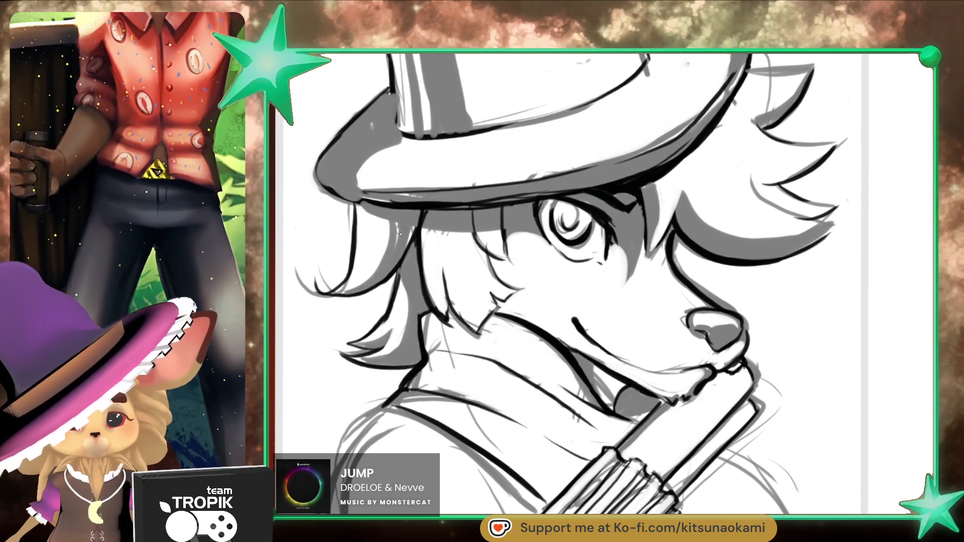
Step: Lighten the grey shading along the underside of the hat brim
{"action": "mouse_move", "coordinate": [404, 157]}
{"action": "left_mouse_down"}
{"action": "mouse_move", "coordinate": [381, 146]}
{"action": "mouse_move", "coordinate": [354, 173]}
{"action": "mouse_move", "coordinate": [386, 164]}
{"action": "mouse_move", "coordinate": [326, 183]}
{"action": "mouse_move", "coordinate": [467, 191]}
{"action": "left_mouse_up"}
{"action": "scroll", "coordinate": [482, 199], "scroll_direction": "down", "scroll_amount": 3}
{"action": "scroll", "coordinate": [482, 198], "scroll_direction": "up", "scroll_amount": 3}
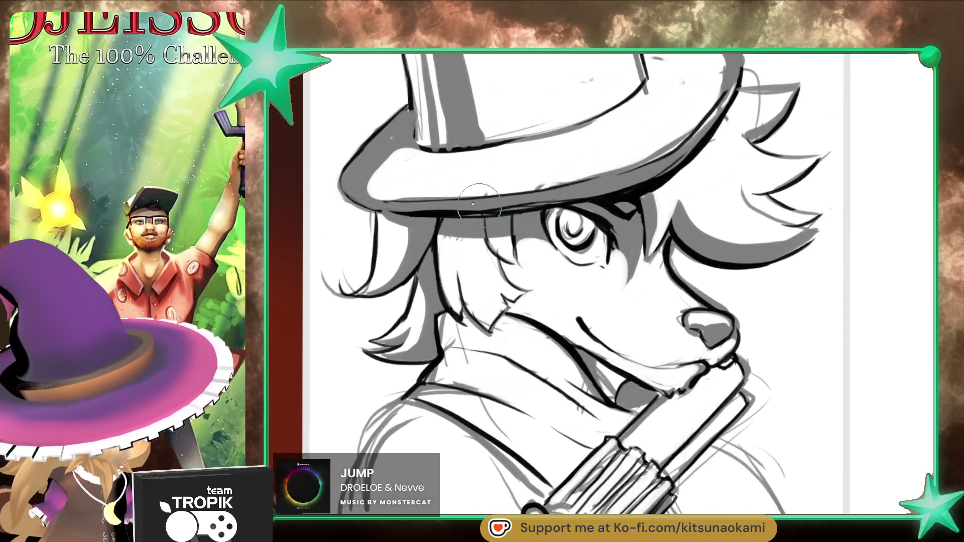
{"action": "left_click_drag", "start_coordinate": [646, 228], "coordinate": [538, 324]}
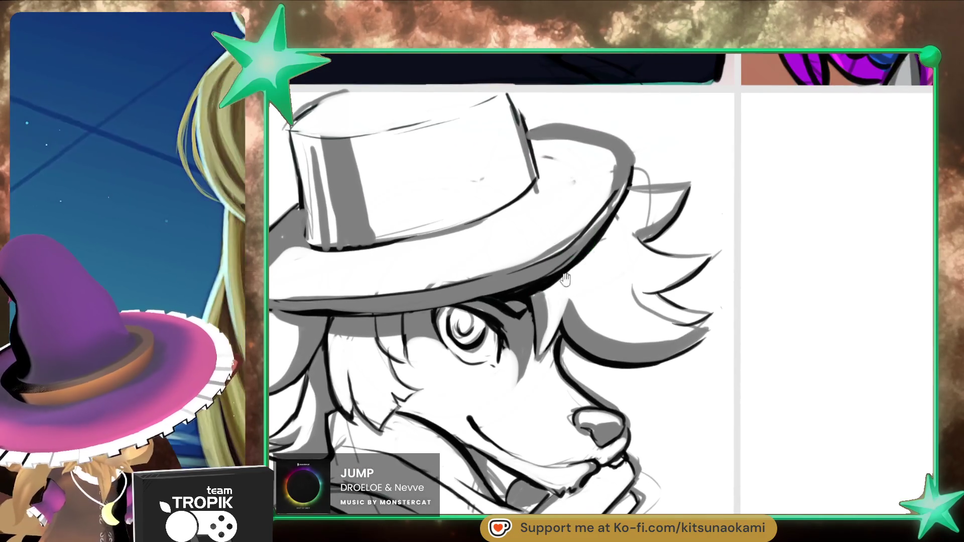
{"action": "left_click_drag", "start_coordinate": [566, 273], "coordinate": [620, 262]}
{"action": "mouse_move", "coordinate": [329, 288]}
{"action": "left_mouse_down"}
{"action": "mouse_move", "coordinate": [386, 289]}
{"action": "mouse_move", "coordinate": [577, 253]}
{"action": "mouse_move", "coordinate": [659, 184]}
{"action": "left_mouse_up"}
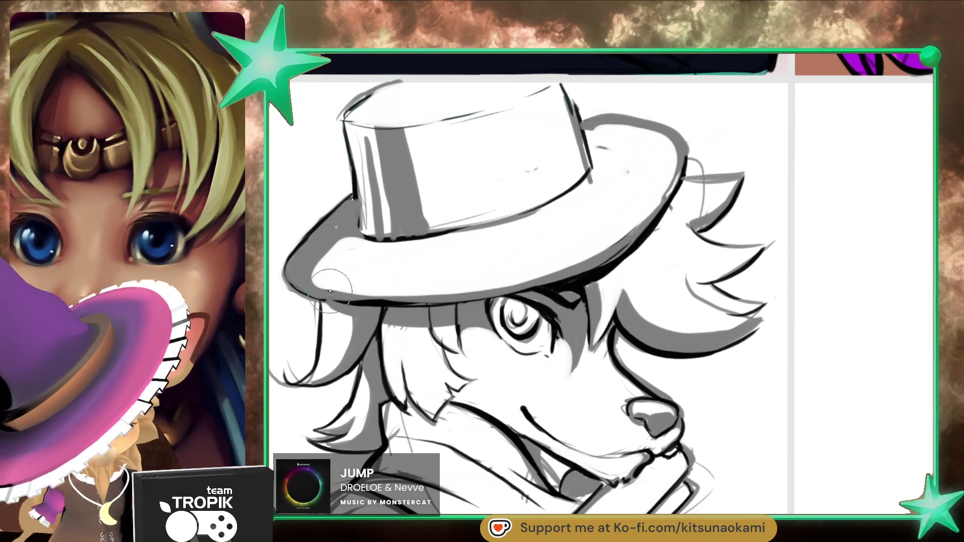
{"action": "key", "text": "bracketleft"}
{"action": "key", "text": "bracketleft"}
{"action": "key", "text": "bracketleft"}
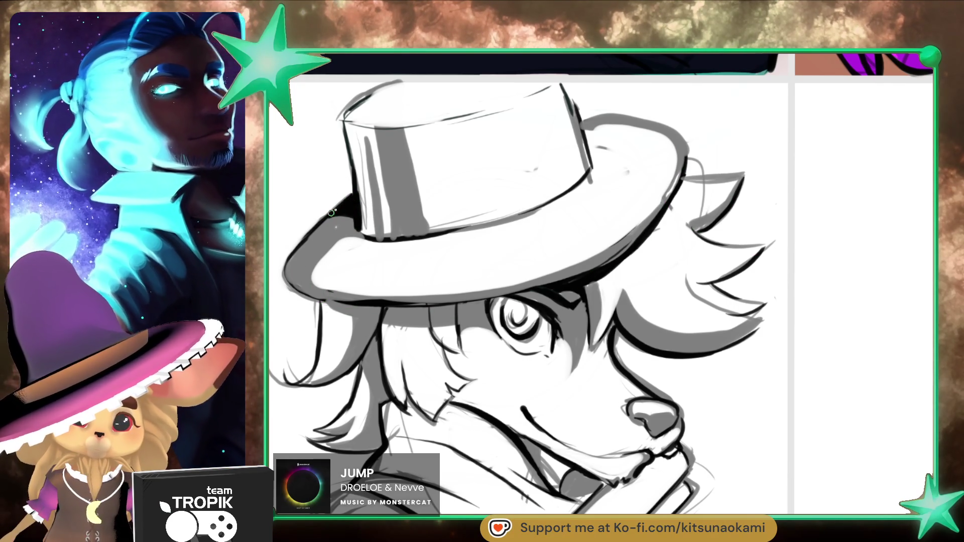
{"action": "scroll", "coordinate": [329, 216], "scroll_direction": "down", "scroll_amount": 5}
{"action": "scroll", "coordinate": [646, 392], "scroll_direction": "up", "scroll_amount": 5}
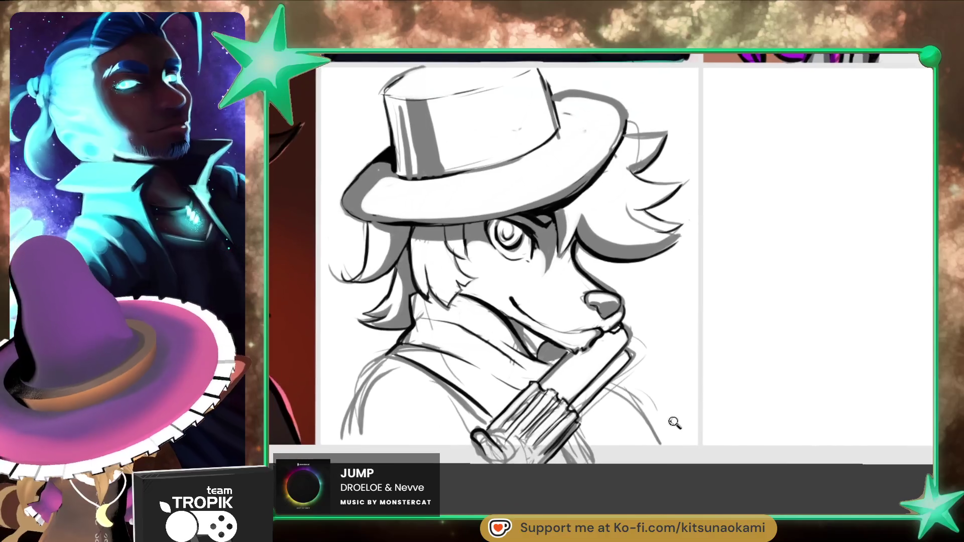
Step: Ink the lower-left shoulder outline and darken the lines around the gun hand
{"action": "scroll", "coordinate": [686, 411], "scroll_direction": "up", "scroll_amount": 2}
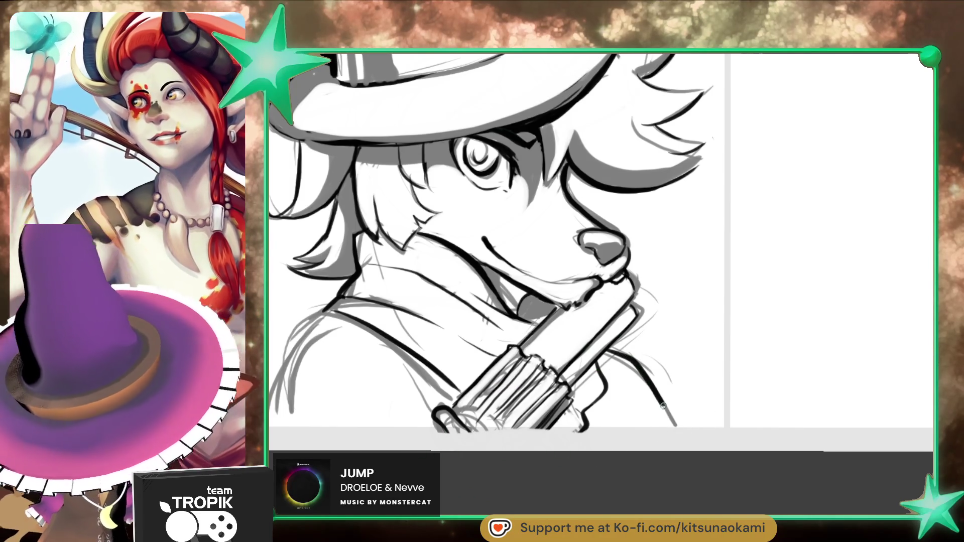
{"action": "left_click_drag", "start_coordinate": [318, 315], "coordinate": [273, 414]}
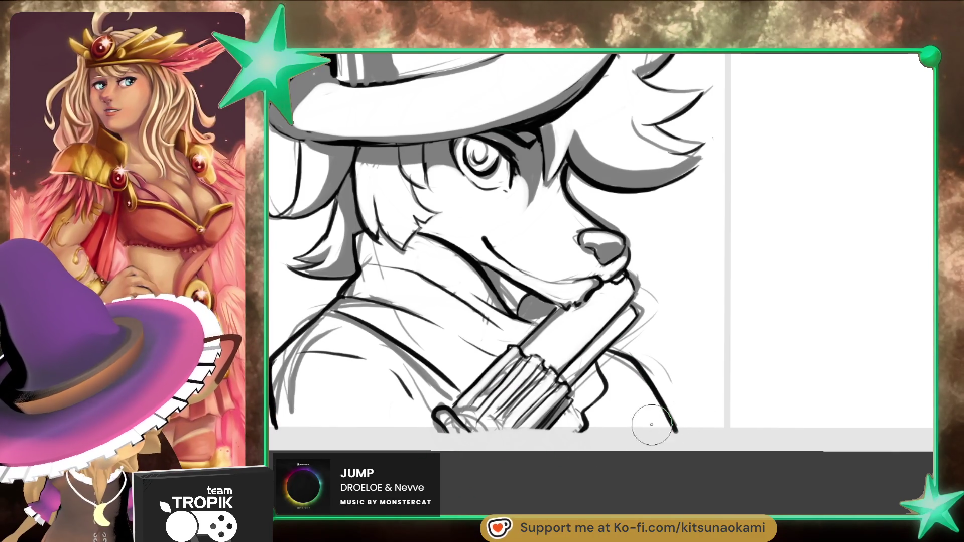
{"action": "left_click_drag", "start_coordinate": [613, 406], "coordinate": [640, 414]}
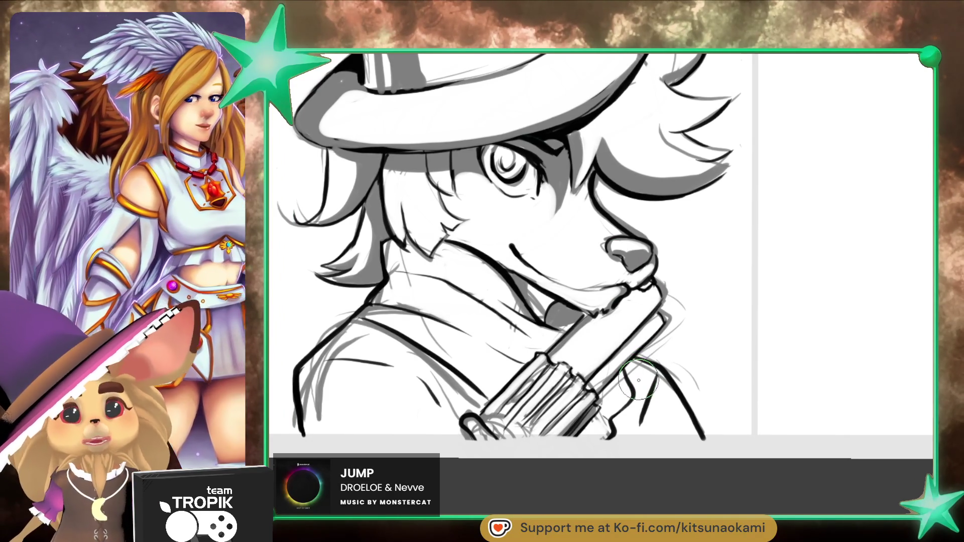
{"action": "left_click_drag", "start_coordinate": [634, 374], "coordinate": [655, 365]}
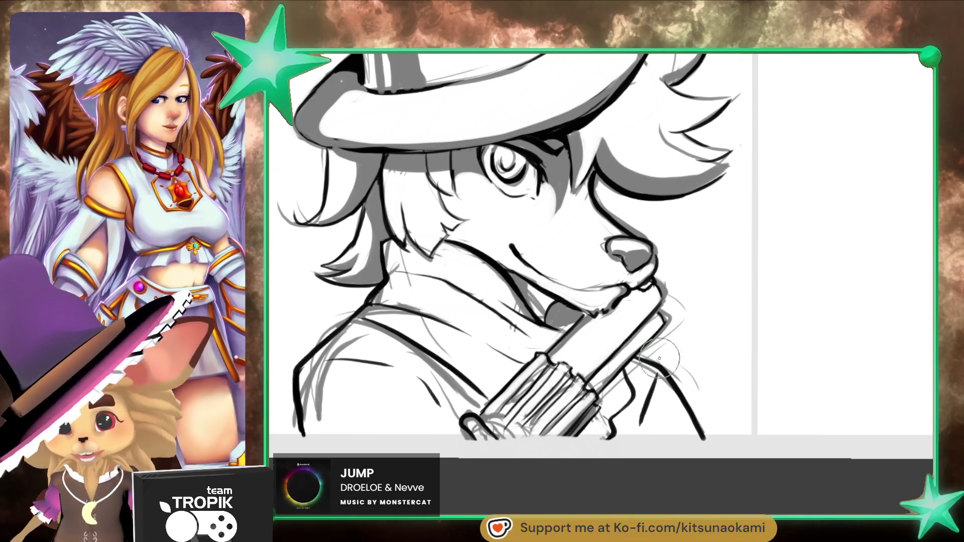
{"action": "scroll", "coordinate": [725, 215], "scroll_direction": "up", "scroll_amount": 3}
{"action": "mouse_move", "coordinate": [671, 337]}
{"action": "left_mouse_down"}
{"action": "mouse_move", "coordinate": [705, 415]}
{"action": "mouse_move", "coordinate": [652, 271]}
{"action": "left_mouse_up"}
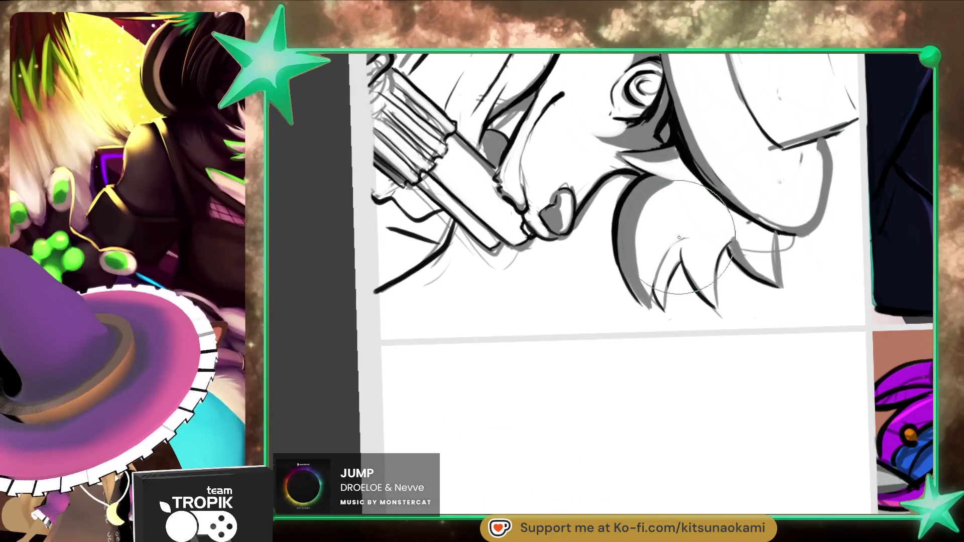
Step: Switch to a much smaller brush and reframe the view across the fox's face and hat
{"action": "key", "text": "bracketleft"}
{"action": "key", "text": "bracketleft"}
{"action": "key", "text": "bracketleft"}
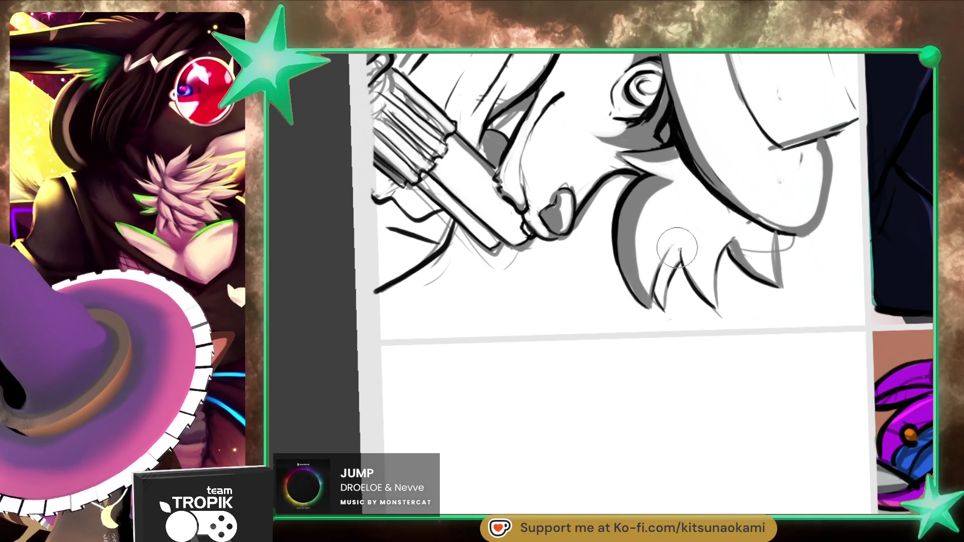
{"action": "scroll", "coordinate": [676, 247], "scroll_direction": "up", "scroll_amount": 5}
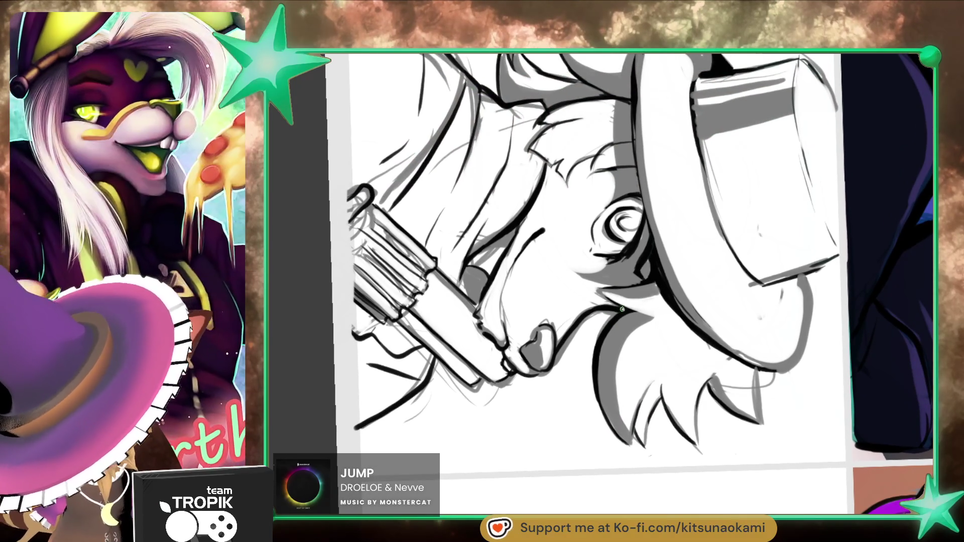
{"action": "scroll", "coordinate": [609, 309], "scroll_direction": "up", "scroll_amount": 1}
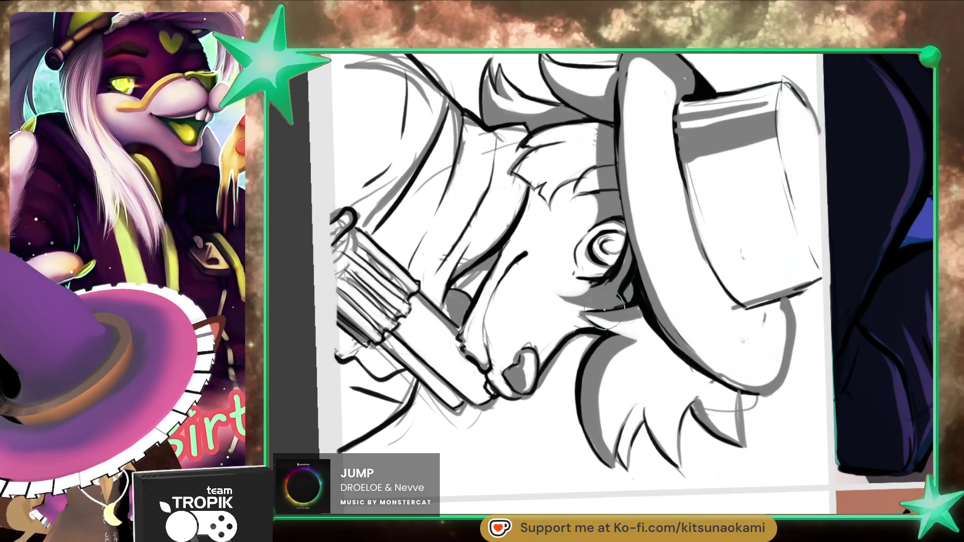
{"action": "scroll", "coordinate": [636, 298], "scroll_direction": "up", "scroll_amount": 1}
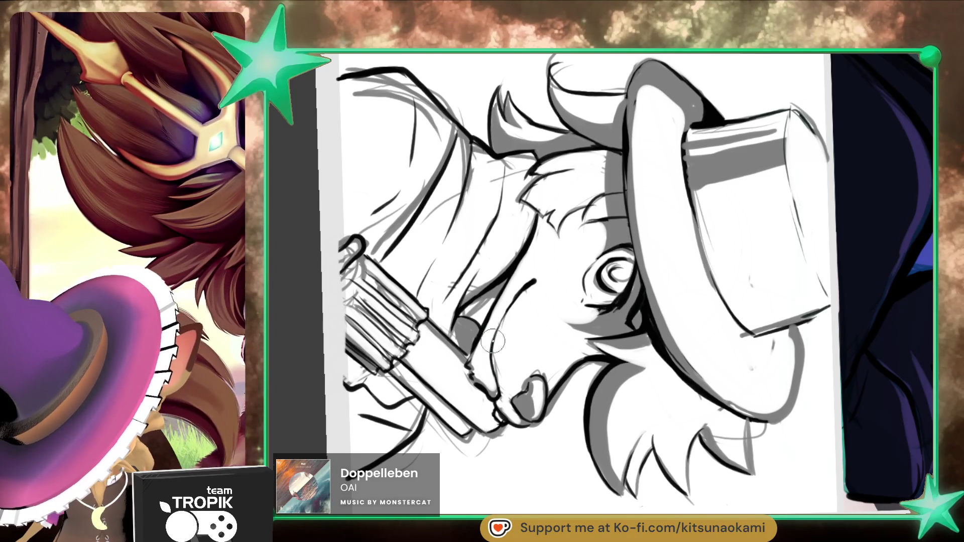
{"action": "left_click_drag", "start_coordinate": [552, 297], "coordinate": [645, 354]}
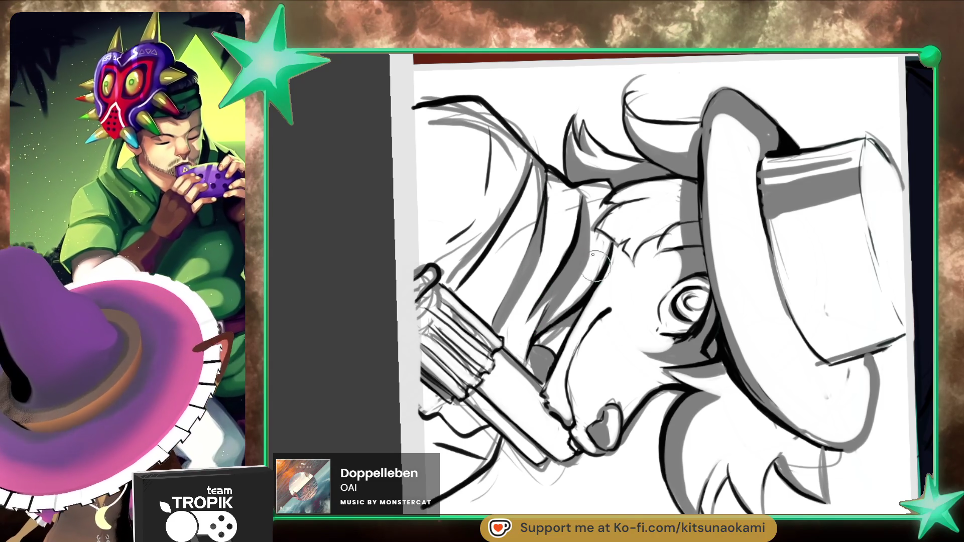
{"action": "left_click_drag", "start_coordinate": [581, 192], "coordinate": [601, 186]}
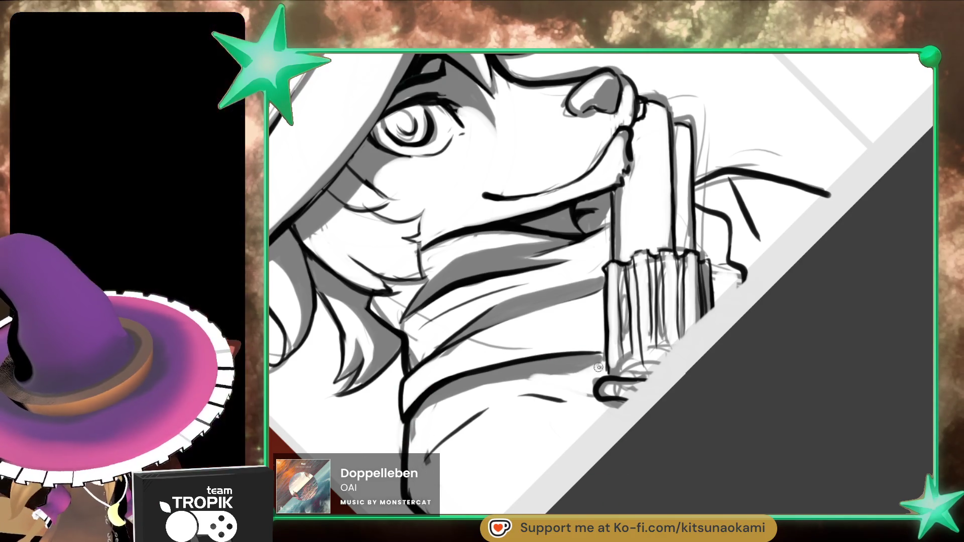
{"action": "scroll", "coordinate": [600, 358], "scroll_direction": "down", "scroll_amount": 2}
{"action": "scroll", "coordinate": [632, 370], "scroll_direction": "up", "scroll_amount": 2}
{"action": "scroll", "coordinate": [633, 371], "scroll_direction": "down", "scroll_amount": 2}
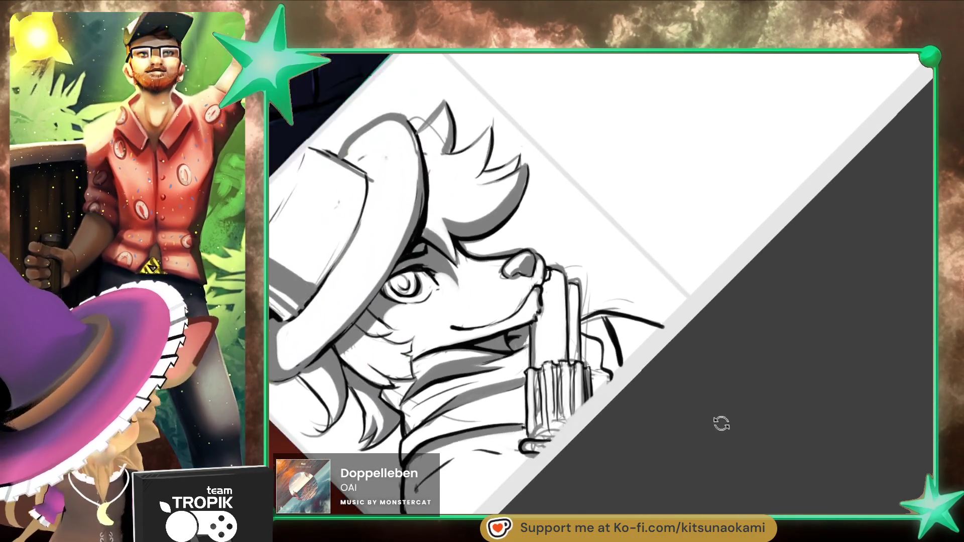
{"action": "mouse_move", "coordinate": [583, 460]}
{"action": "left_mouse_down"}
{"action": "mouse_move", "coordinate": [626, 510]}
{"action": "mouse_move", "coordinate": [661, 512]}
{"action": "left_mouse_up"}
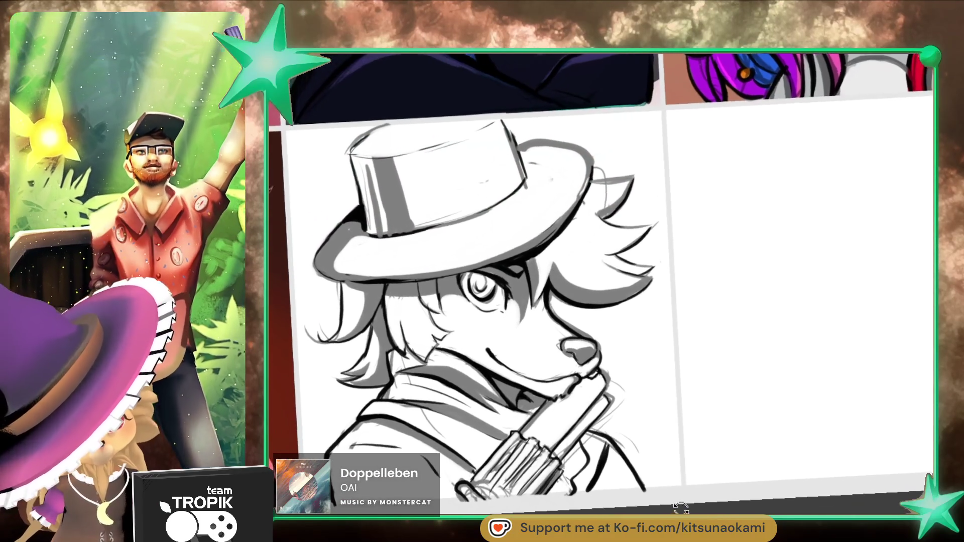
{"action": "scroll", "coordinate": [577, 184], "scroll_direction": "up", "scroll_amount": 1}
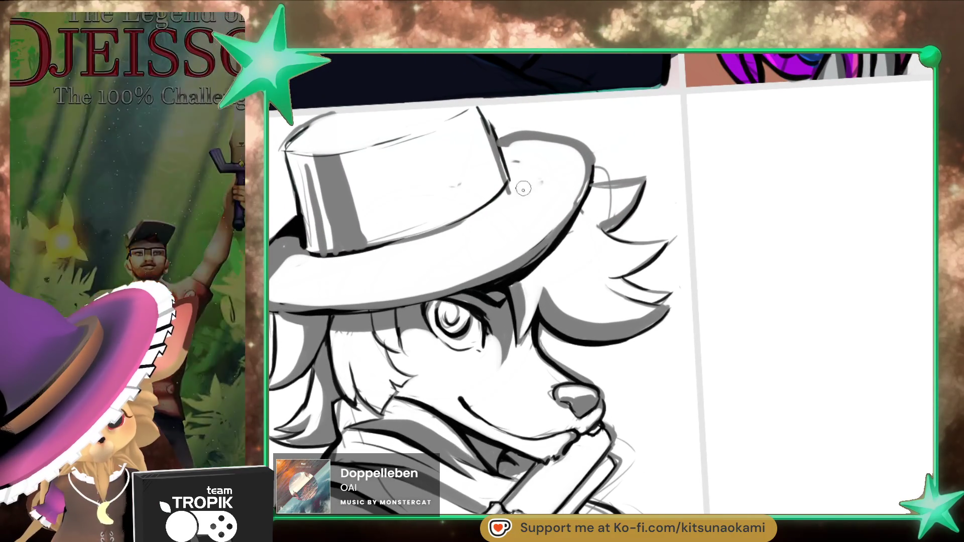
{"action": "scroll", "coordinate": [656, 325], "scroll_direction": "down", "scroll_amount": 1}
{"action": "scroll", "coordinate": [656, 324], "scroll_direction": "up", "scroll_amount": 1}
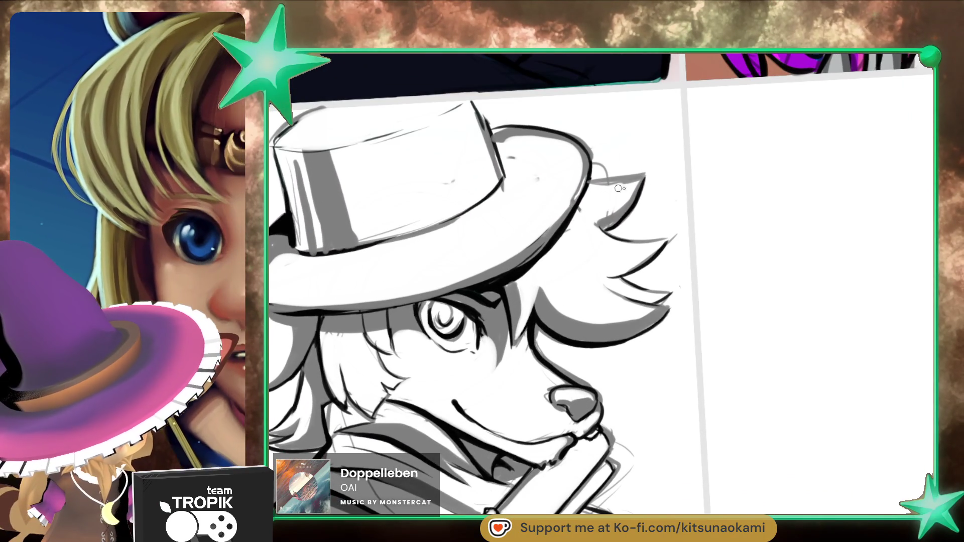
{"action": "scroll", "coordinate": [714, 381], "scroll_direction": "down", "scroll_amount": 3}
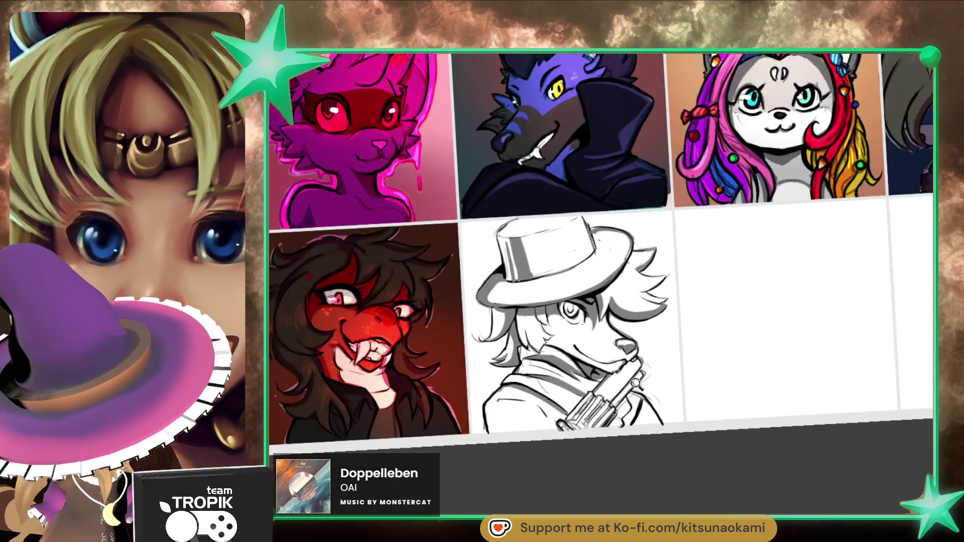
{"action": "scroll", "coordinate": [714, 381], "scroll_direction": "up", "scroll_amount": 2}
{"action": "scroll", "coordinate": [723, 402], "scroll_direction": "up", "scroll_amount": 2}
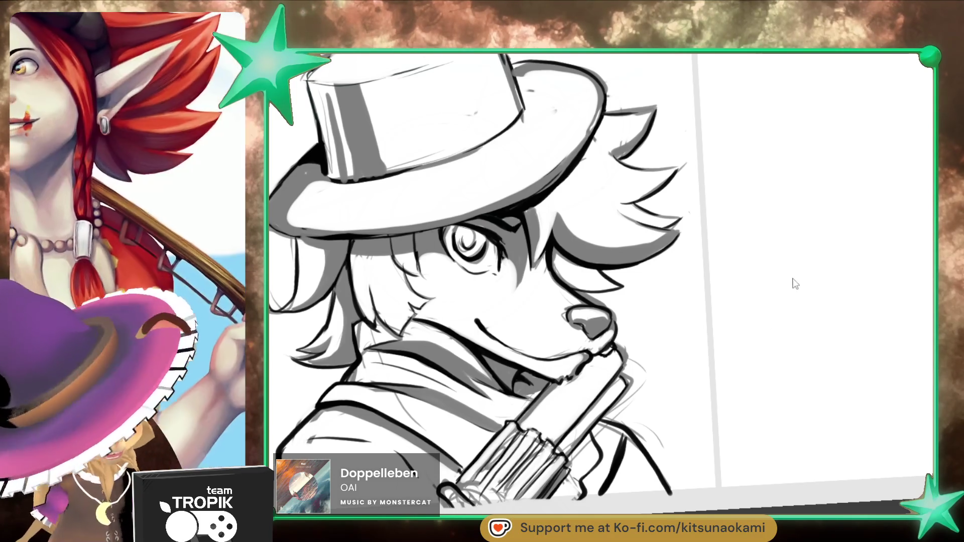
{"action": "mouse_move", "coordinate": [835, 379]}
{"action": "left_mouse_down"}
{"action": "mouse_move", "coordinate": [839, 393]}
{"action": "mouse_move", "coordinate": [748, 426]}
{"action": "mouse_move", "coordinate": [602, 217]}
{"action": "mouse_move", "coordinate": [607, 201]}
{"action": "left_mouse_up"}
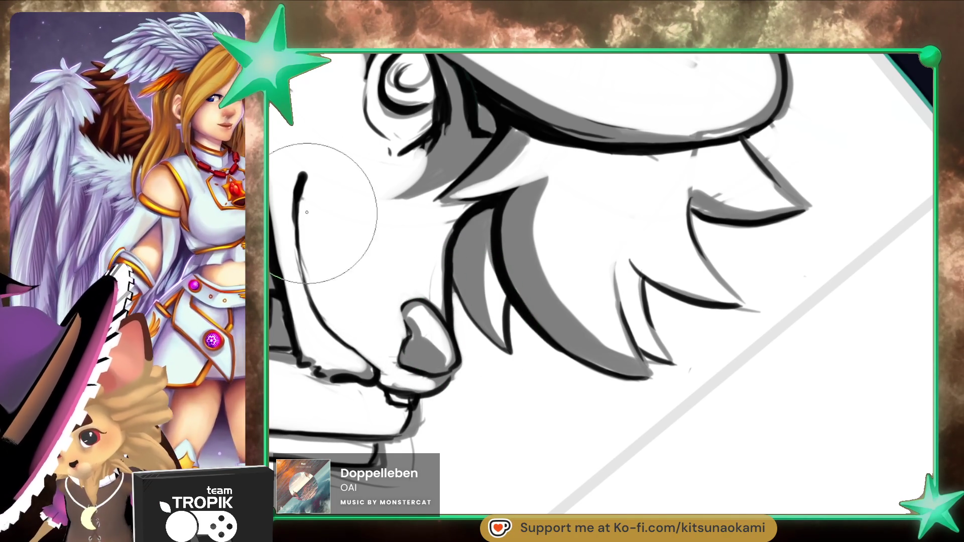
Step: Lengthen two hair strands beside the eye down over the fox's cheek
{"action": "scroll", "coordinate": [444, 267], "scroll_direction": "down", "scroll_amount": 5}
{"action": "scroll", "coordinate": [639, 449], "scroll_direction": "up", "scroll_amount": 5}
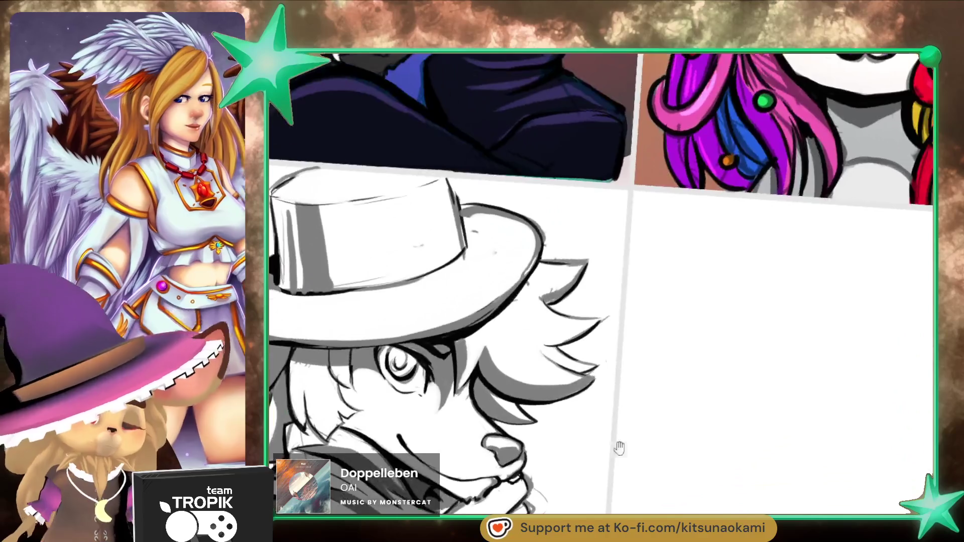
{"action": "mouse_move", "coordinate": [639, 450]}
{"action": "left_mouse_down"}
{"action": "mouse_move", "coordinate": [660, 317]}
{"action": "mouse_move", "coordinate": [647, 312]}
{"action": "left_mouse_up"}
{"action": "scroll", "coordinate": [560, 259], "scroll_direction": "up", "scroll_amount": 2}
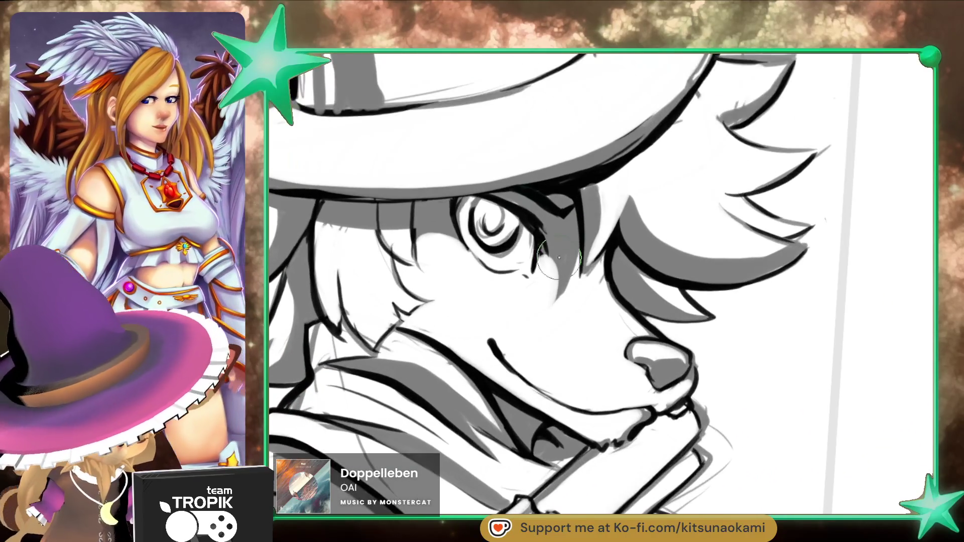
{"action": "scroll", "coordinate": [569, 243], "scroll_direction": "down", "scroll_amount": 4}
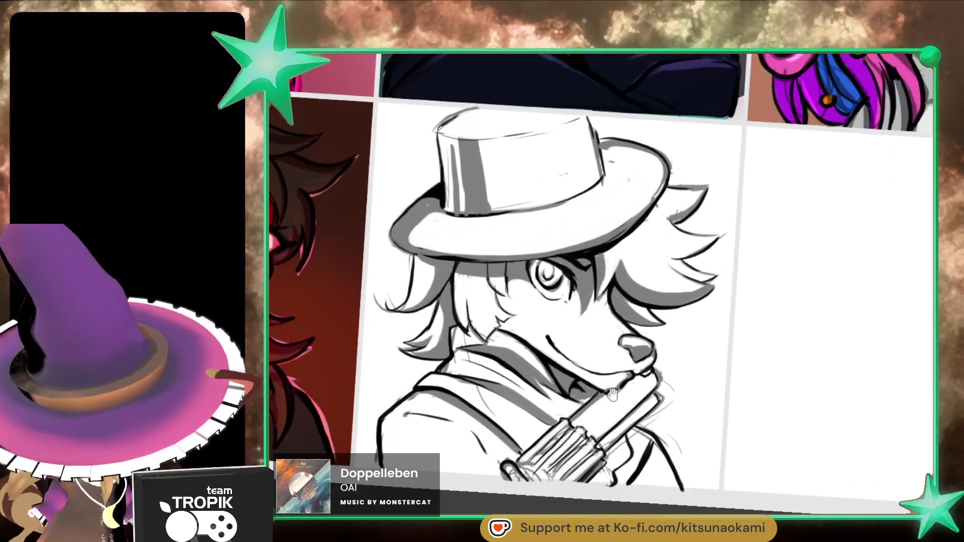
{"action": "scroll", "coordinate": [569, 243], "scroll_direction": "up", "scroll_amount": 4}
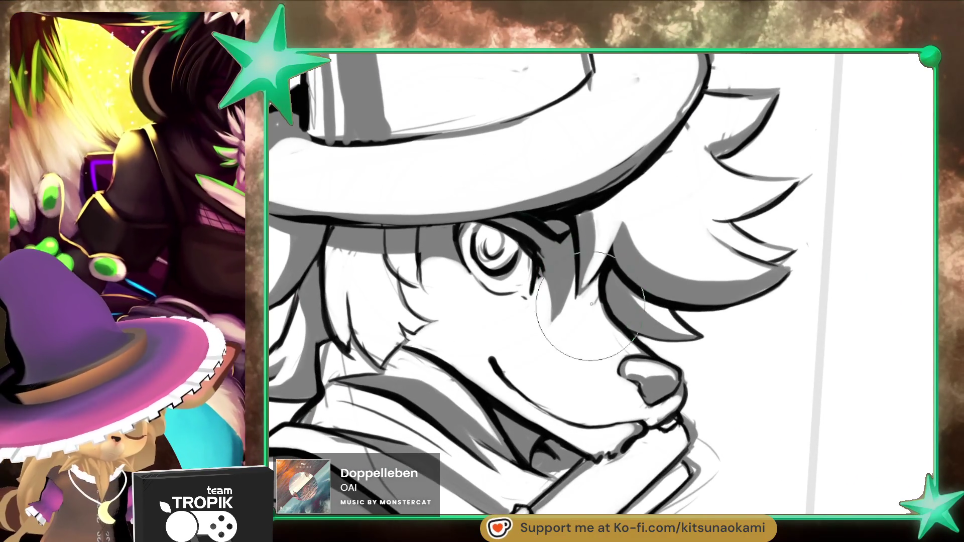
{"action": "scroll", "coordinate": [611, 397], "scroll_direction": "down", "scroll_amount": 2}
{"action": "scroll", "coordinate": [442, 311], "scroll_direction": "up", "scroll_amount": 3}
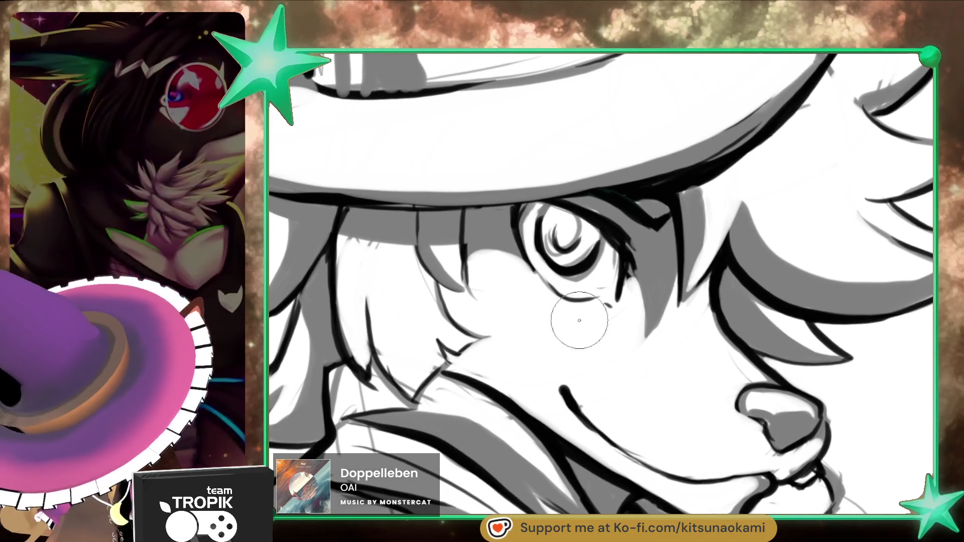
{"action": "left_click_drag", "start_coordinate": [416, 241], "coordinate": [447, 286]}
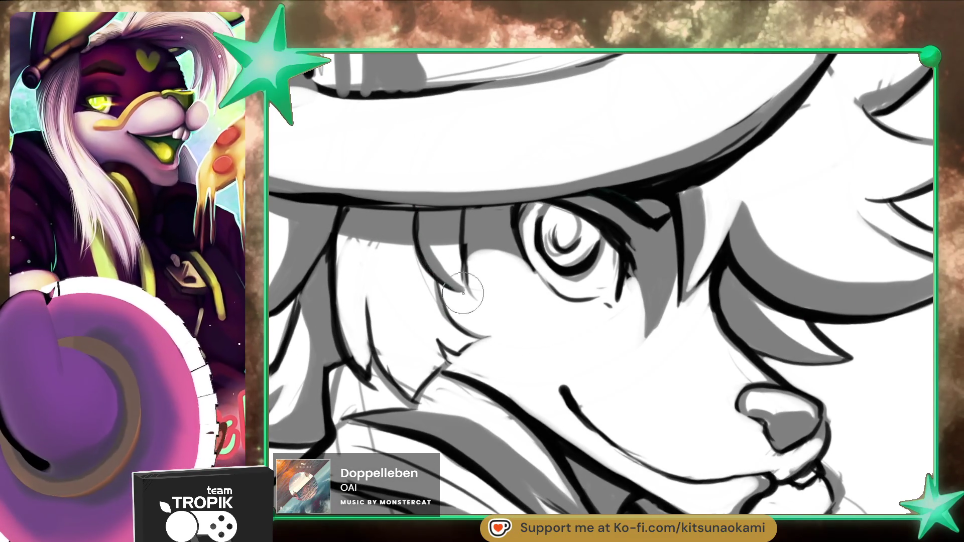
{"action": "left_click_drag", "start_coordinate": [463, 236], "coordinate": [473, 297]}
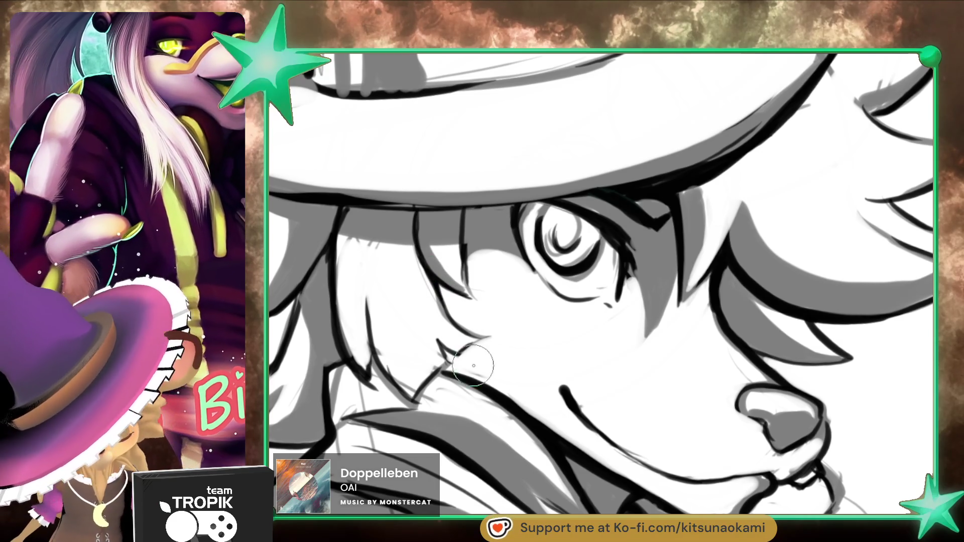
{"action": "left_click_drag", "start_coordinate": [454, 363], "coordinate": [749, 427]}
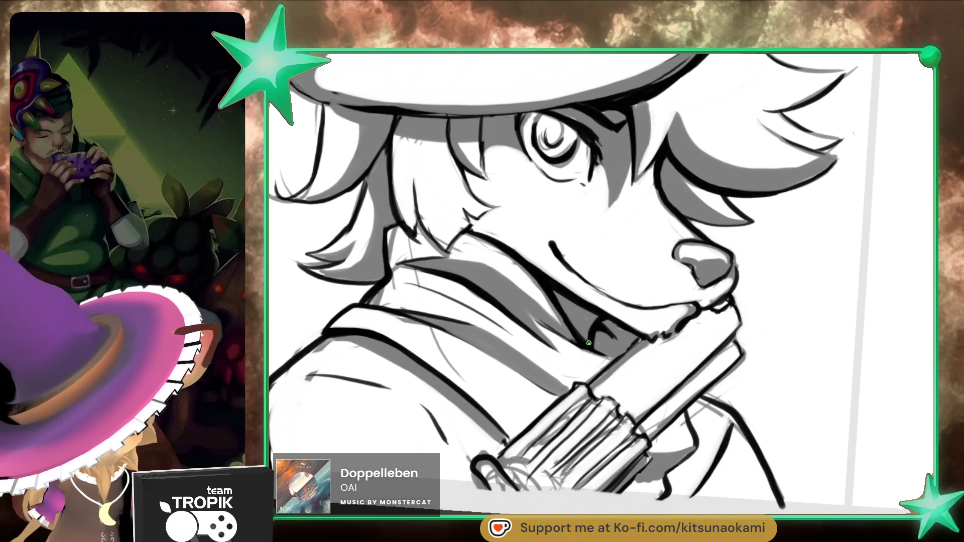
{"action": "scroll", "coordinate": [590, 342], "scroll_direction": "down", "scroll_amount": 5}
{"action": "scroll", "coordinate": [728, 420], "scroll_direction": "up", "scroll_amount": 5}
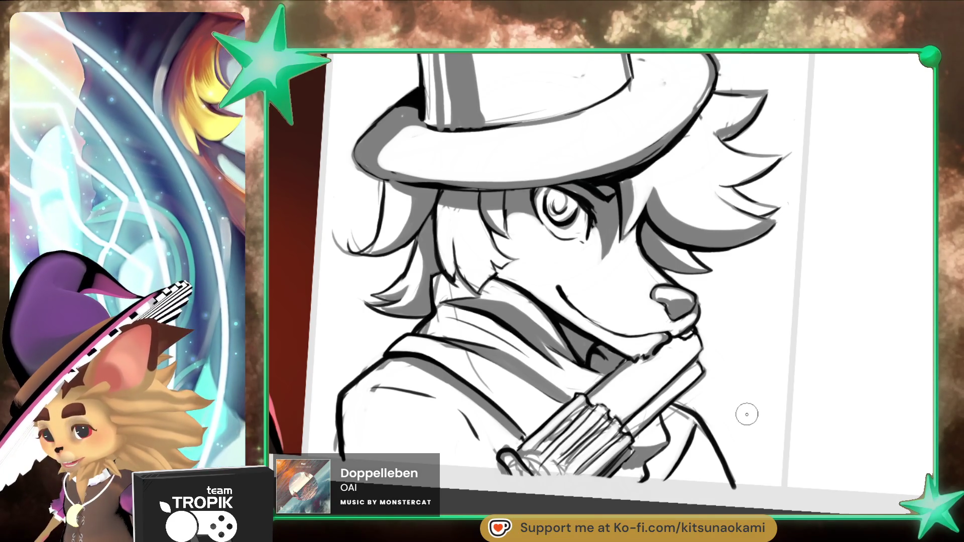
{"action": "left_click_drag", "start_coordinate": [695, 422], "coordinate": [675, 319]}
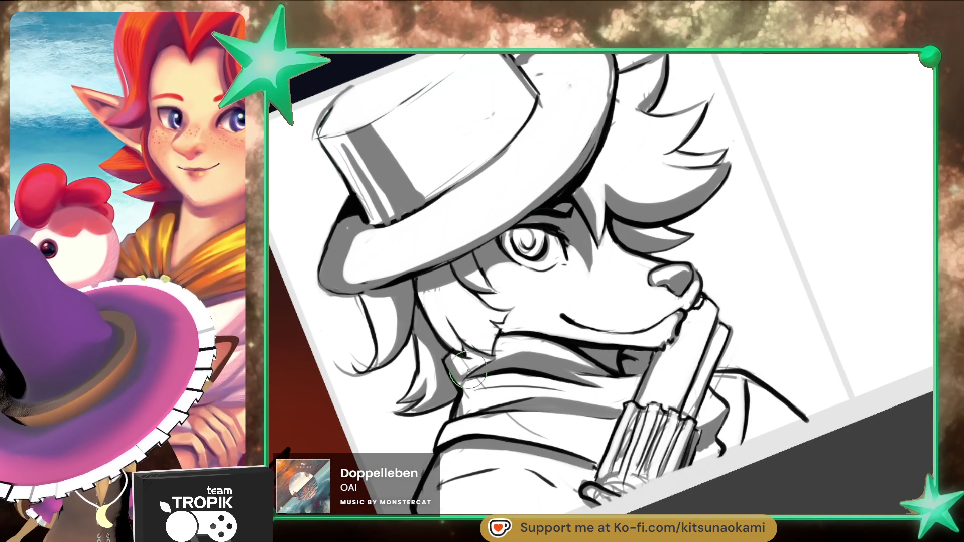
Step: Zoom out, reduce the canvas tilt to a slight angle, and frame the whole fox portrait
{"action": "key", "text": "bracketright"}
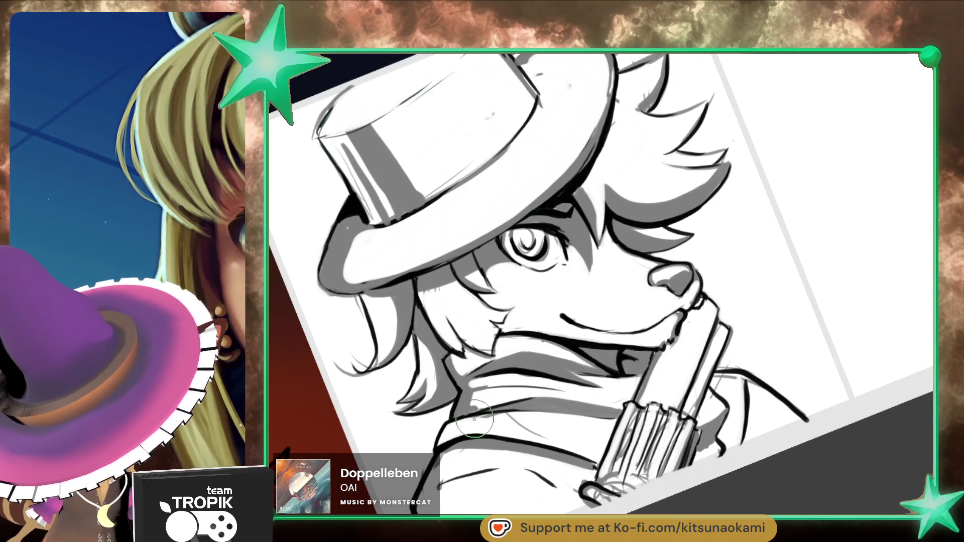
{"action": "mouse_move", "coordinate": [441, 443]}
{"action": "left_mouse_down"}
{"action": "mouse_move", "coordinate": [687, 353]}
{"action": "mouse_move", "coordinate": [803, 291]}
{"action": "mouse_move", "coordinate": [892, 221]}
{"action": "left_mouse_up"}
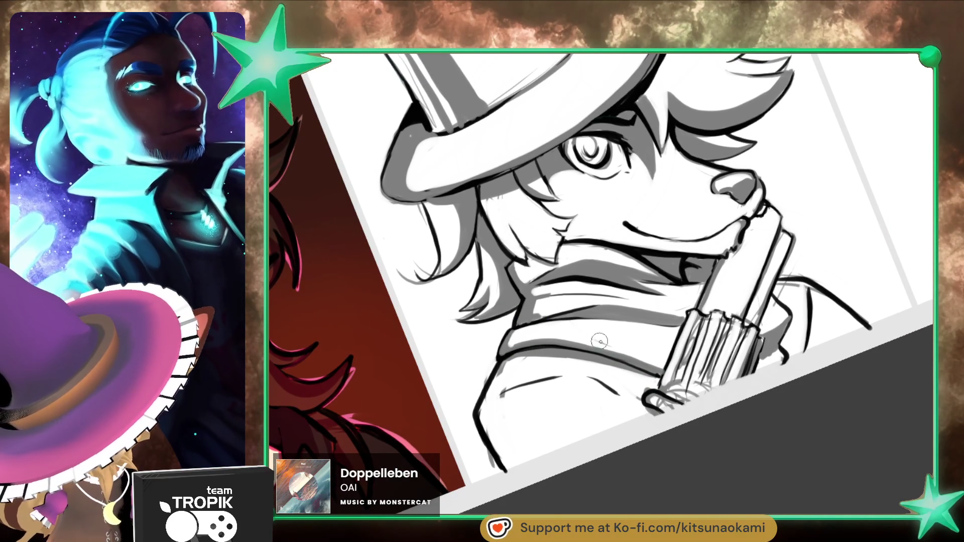
{"action": "key", "text": "e"}
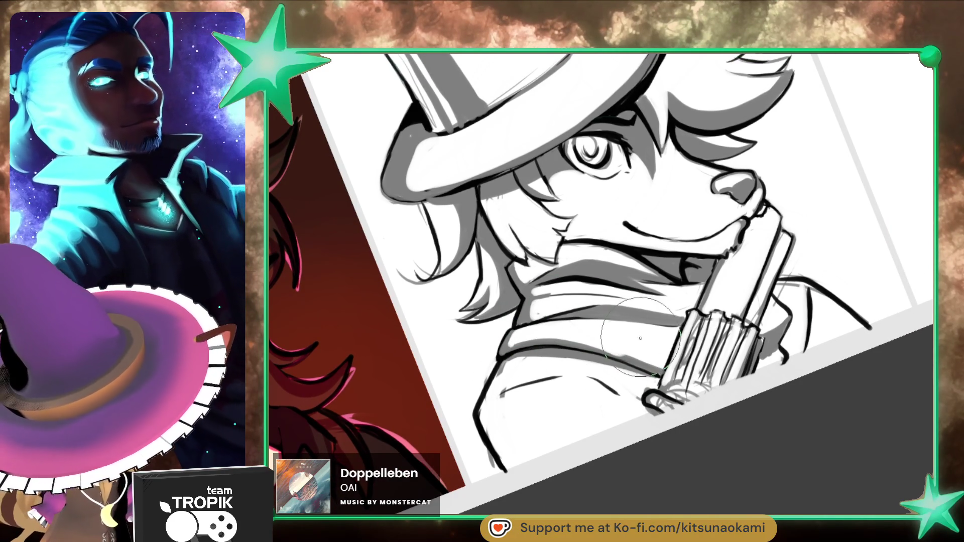
{"action": "left_click_drag", "start_coordinate": [637, 347], "coordinate": [542, 404]}
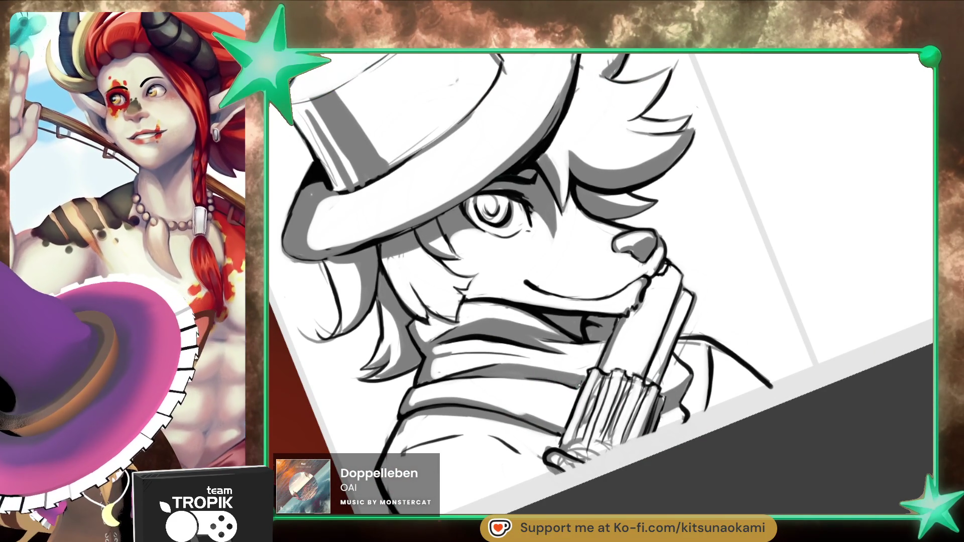
{"action": "scroll", "coordinate": [669, 408], "scroll_direction": "down", "scroll_amount": 5}
{"action": "mouse_move", "coordinate": [763, 435]}
{"action": "left_mouse_down"}
{"action": "mouse_move", "coordinate": [694, 495]}
{"action": "mouse_move", "coordinate": [677, 483]}
{"action": "left_mouse_up"}
{"action": "scroll", "coordinate": [484, 351], "scroll_direction": "up", "scroll_amount": 4}
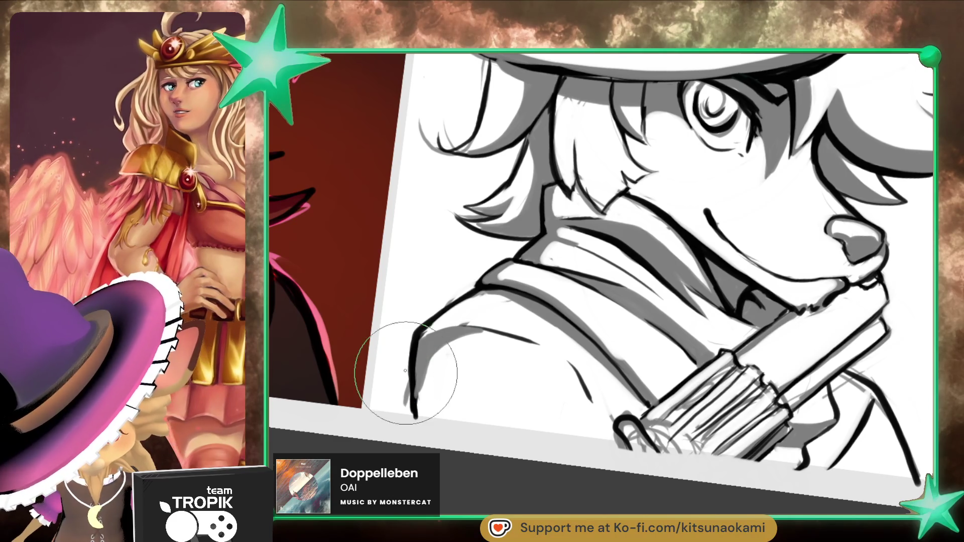
{"action": "scroll", "coordinate": [554, 458], "scroll_direction": "down", "scroll_amount": 5}
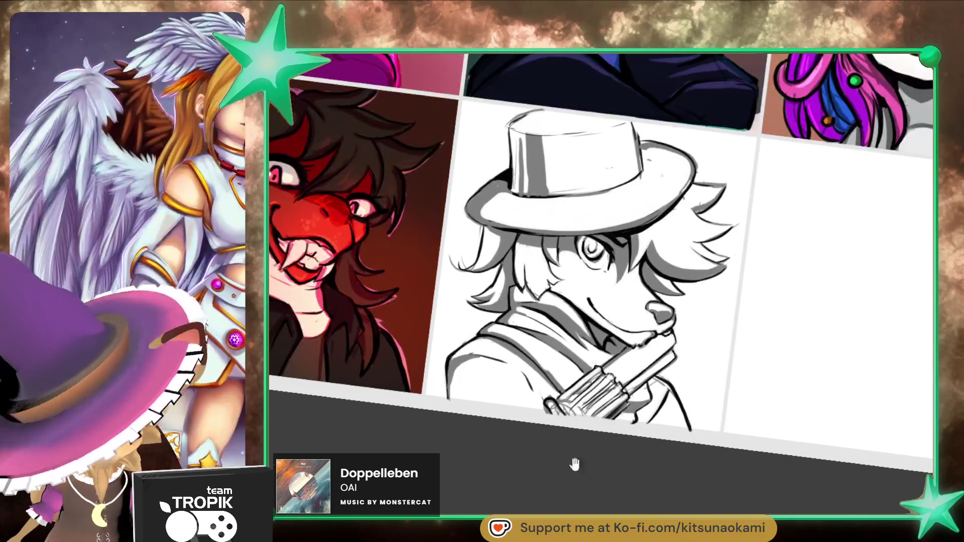
{"action": "scroll", "coordinate": [699, 327], "scroll_direction": "up", "scroll_amount": 5}
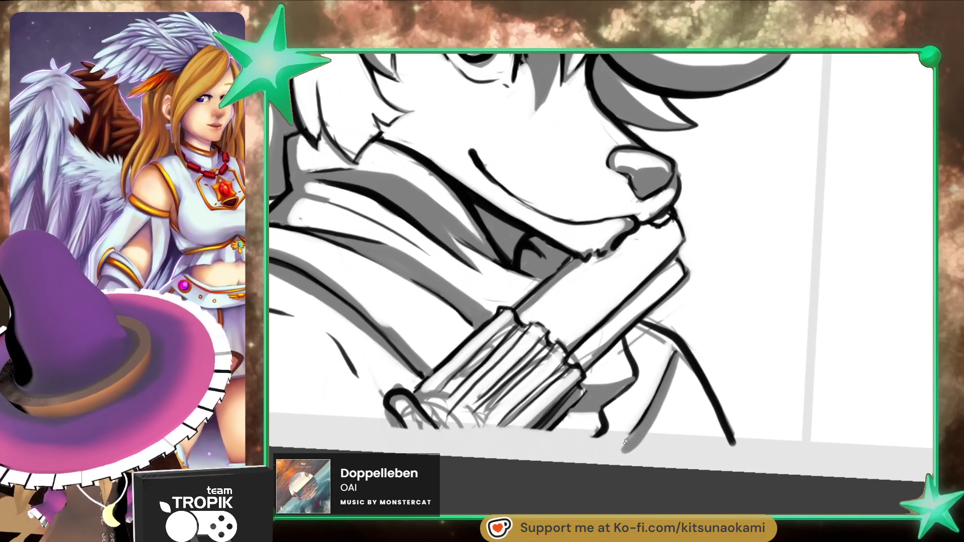
{"action": "scroll", "coordinate": [643, 452], "scroll_direction": "up", "scroll_amount": 1}
{"action": "scroll", "coordinate": [643, 453], "scroll_direction": "down", "scroll_amount": 2}
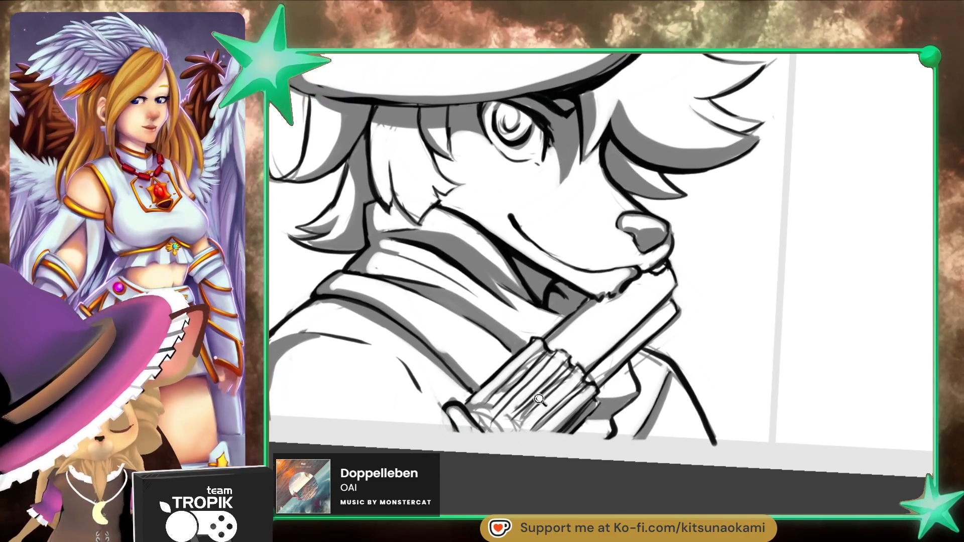
{"action": "scroll", "coordinate": [665, 468], "scroll_direction": "down", "scroll_amount": 4}
{"action": "left_click_drag", "start_coordinate": [665, 468], "coordinate": [681, 448]}
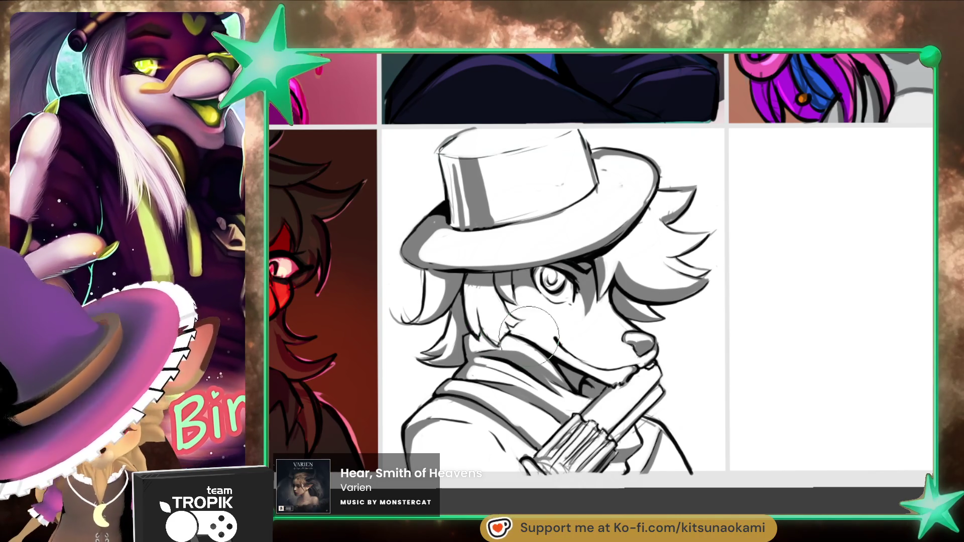
{"action": "left_click", "coordinate": [587, 394]}
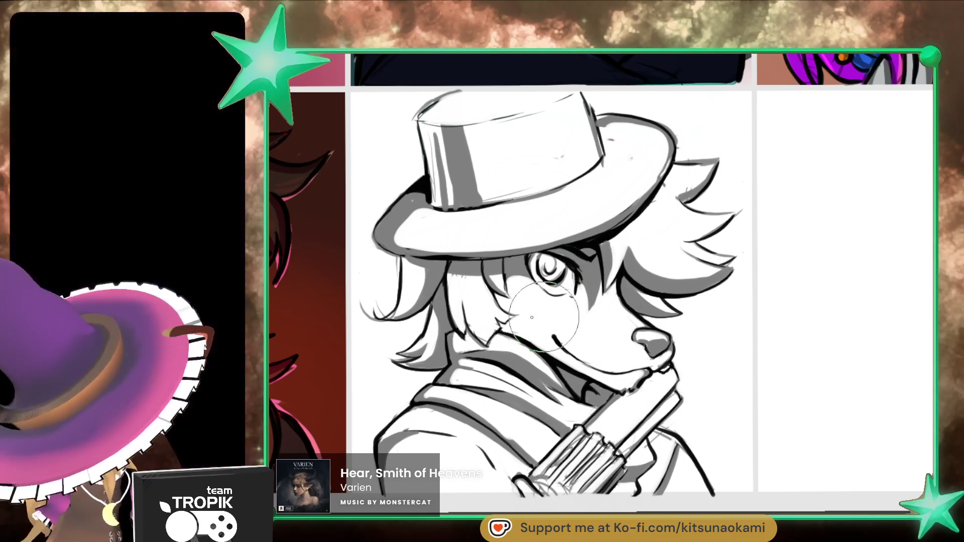
Step: Fill the hair strands and the hat brim and crown with pink
{"action": "mouse_move", "coordinate": [397, 314]}
{"action": "left_mouse_down"}
{"action": "mouse_move", "coordinate": [409, 289]}
{"action": "mouse_move", "coordinate": [406, 251]}
{"action": "mouse_move", "coordinate": [421, 290]}
{"action": "mouse_move", "coordinate": [445, 263]}
{"action": "left_mouse_up"}
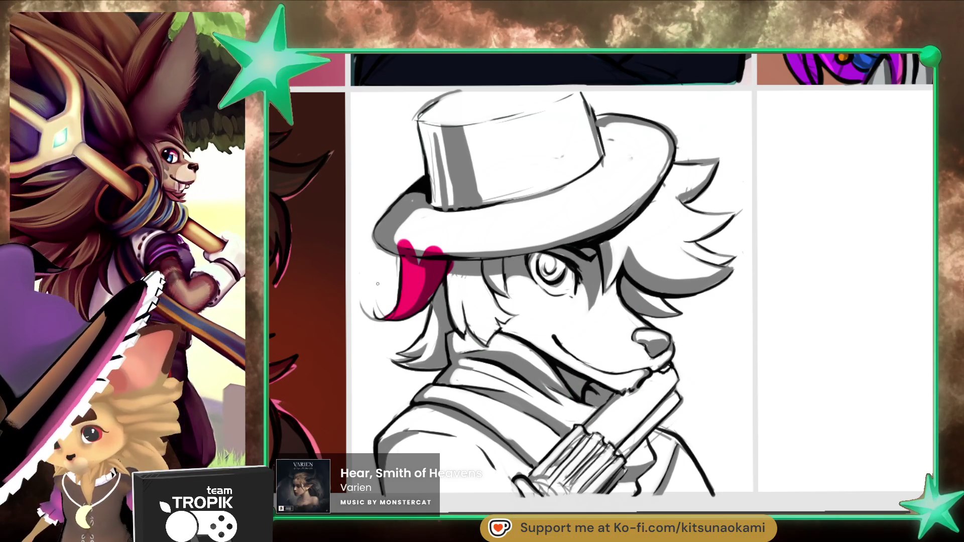
{"action": "mouse_move", "coordinate": [402, 201]}
{"action": "left_mouse_down"}
{"action": "mouse_move", "coordinate": [381, 216]}
{"action": "mouse_move", "coordinate": [417, 255]}
{"action": "left_mouse_up"}
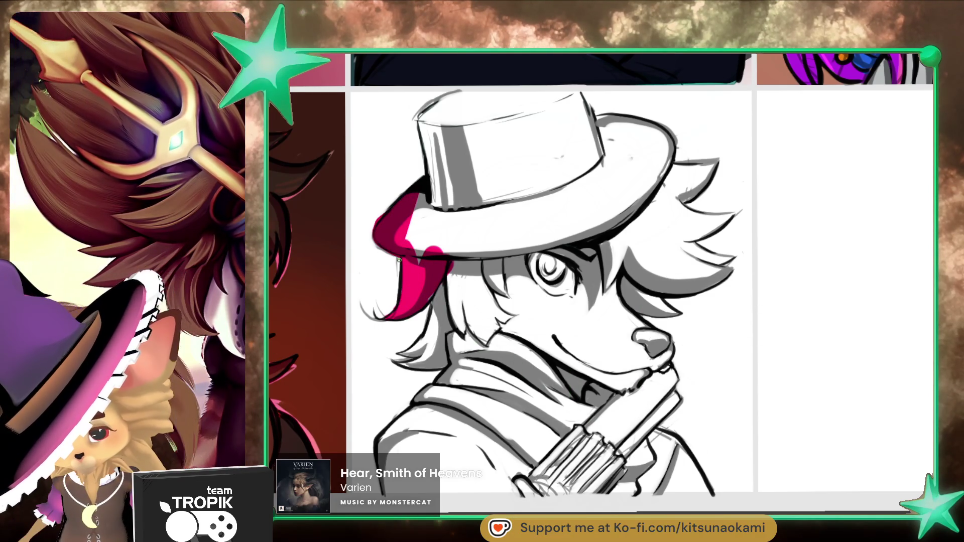
{"action": "left_click_drag", "start_coordinate": [417, 311], "coordinate": [406, 355]}
{"action": "left_click_drag", "start_coordinate": [404, 319], "coordinate": [412, 364]}
{"action": "mouse_move", "coordinate": [429, 301]}
{"action": "left_mouse_down"}
{"action": "mouse_move", "coordinate": [433, 381]}
{"action": "mouse_move", "coordinate": [416, 351]}
{"action": "mouse_move", "coordinate": [392, 412]}
{"action": "mouse_move", "coordinate": [401, 497]}
{"action": "mouse_move", "coordinate": [599, 271]}
{"action": "mouse_move", "coordinate": [431, 176]}
{"action": "left_mouse_up"}
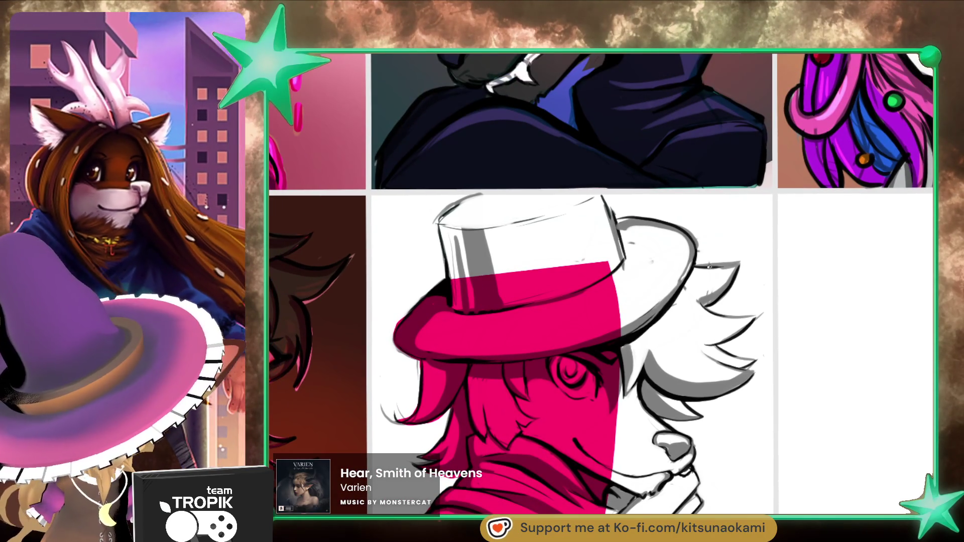
{"action": "mouse_move", "coordinate": [694, 249]}
{"action": "left_mouse_down"}
{"action": "mouse_move", "coordinate": [653, 219]}
{"action": "mouse_move", "coordinate": [547, 190]}
{"action": "mouse_move", "coordinate": [447, 197]}
{"action": "mouse_move", "coordinate": [438, 213]}
{"action": "mouse_move", "coordinate": [466, 325]}
{"action": "left_mouse_up"}
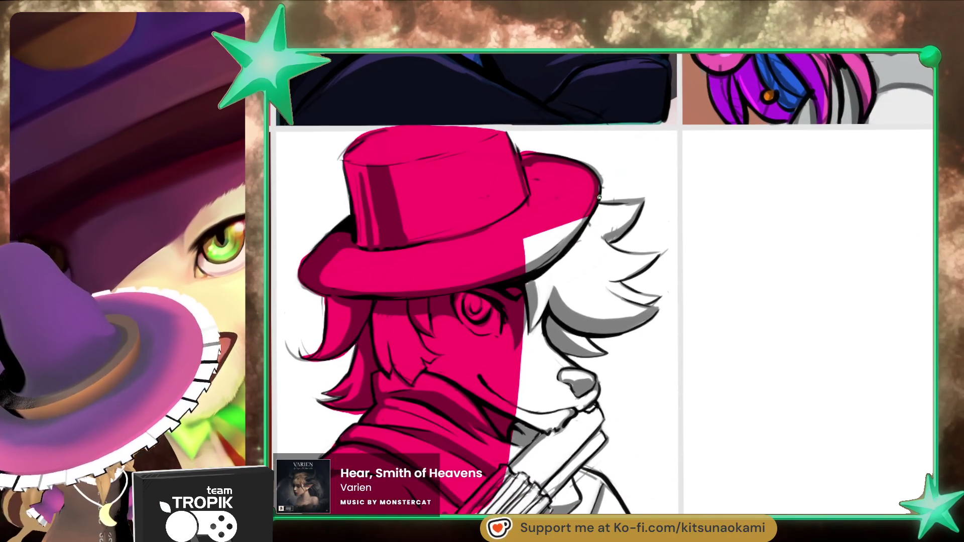
{"action": "mouse_move", "coordinate": [631, 201]}
{"action": "left_mouse_down"}
{"action": "mouse_move", "coordinate": [659, 255]}
{"action": "mouse_move", "coordinate": [628, 282]}
{"action": "mouse_move", "coordinate": [663, 297]}
{"action": "mouse_move", "coordinate": [642, 326]}
{"action": "mouse_move", "coordinate": [602, 351]}
{"action": "mouse_move", "coordinate": [524, 233]}
{"action": "left_mouse_up"}
Step: Fill the chin, scarf edge, shoulder and gun area pink, and touch up the hat's top edge
{"action": "left_click_drag", "start_coordinate": [645, 374], "coordinate": [617, 291]}
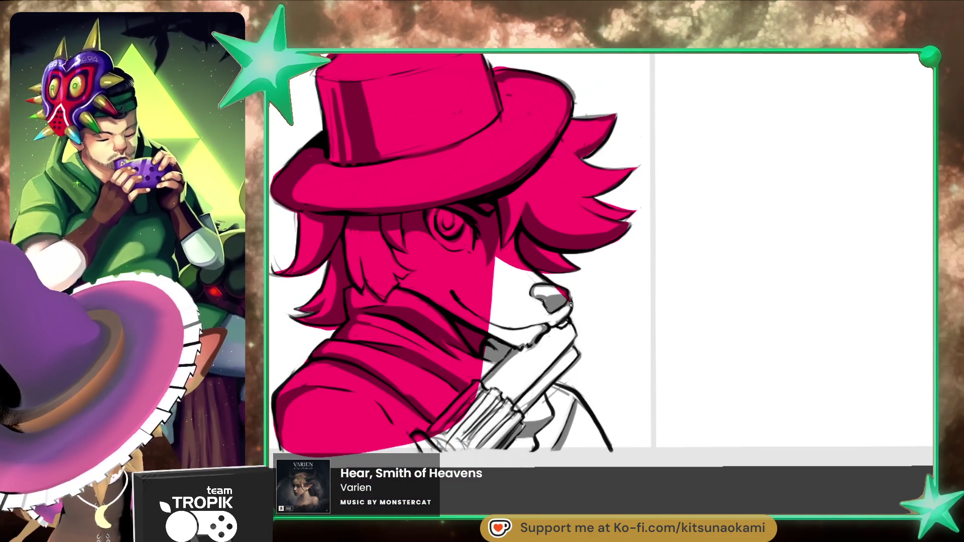
{"action": "mouse_move", "coordinate": [573, 335]}
{"action": "left_mouse_down"}
{"action": "mouse_move", "coordinate": [576, 351]}
{"action": "mouse_move", "coordinate": [527, 409]}
{"action": "mouse_move", "coordinate": [507, 281]}
{"action": "left_mouse_up"}
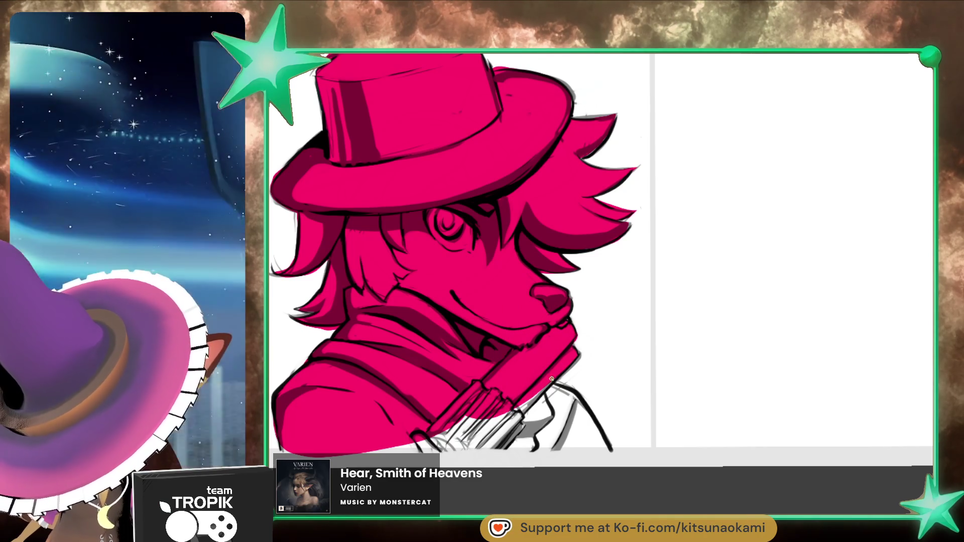
{"action": "mouse_move", "coordinate": [603, 437]}
{"action": "left_mouse_down"}
{"action": "mouse_move", "coordinate": [527, 452]}
{"action": "mouse_move", "coordinate": [348, 425]}
{"action": "left_mouse_up"}
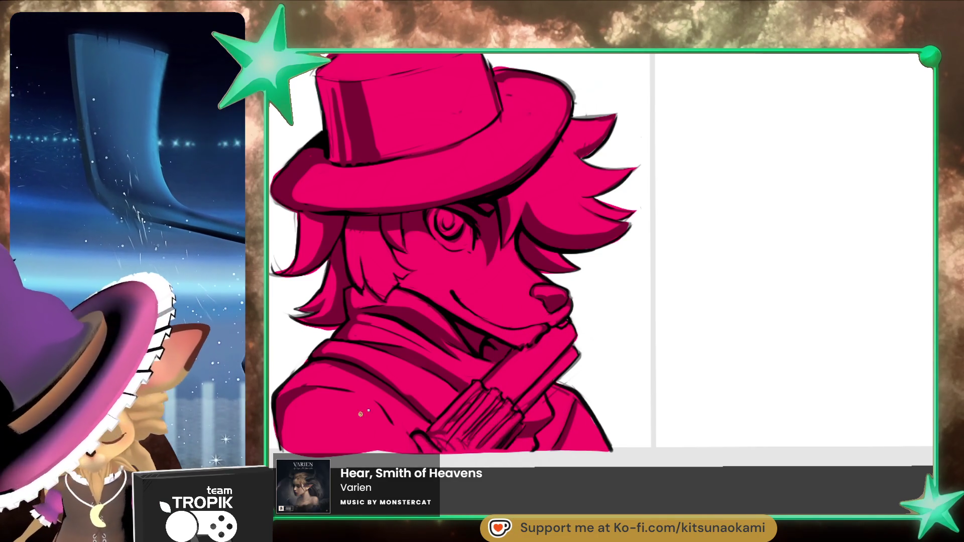
{"action": "scroll", "coordinate": [593, 400], "scroll_direction": "up", "scroll_amount": 5}
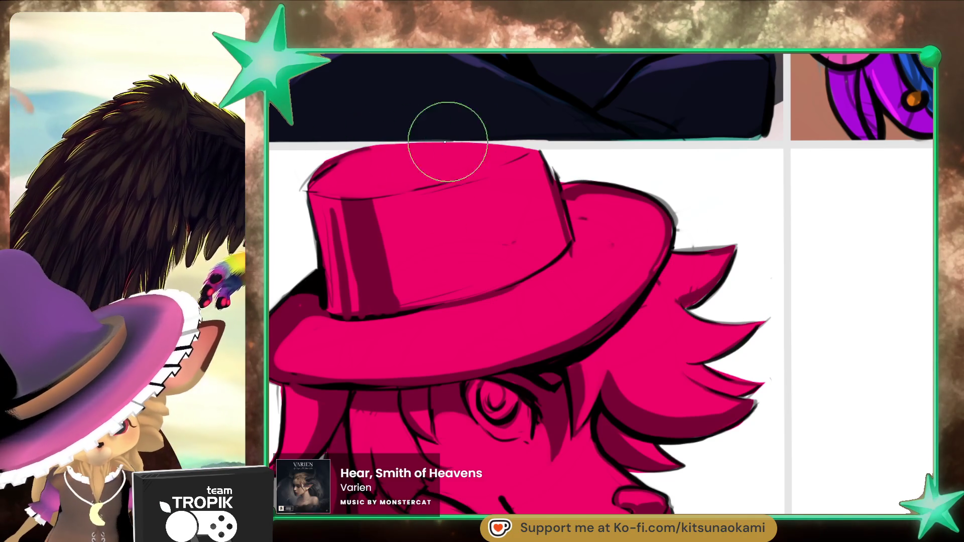
{"action": "mouse_move", "coordinate": [472, 145]}
{"action": "left_mouse_down"}
{"action": "mouse_move", "coordinate": [359, 151]}
{"action": "mouse_move", "coordinate": [376, 151]}
{"action": "left_mouse_up"}
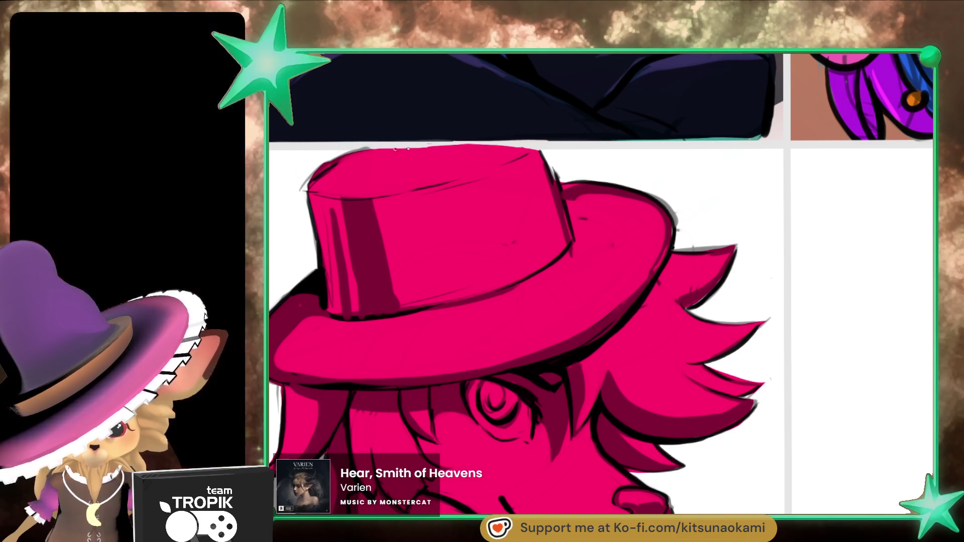
{"action": "scroll", "coordinate": [711, 369], "scroll_direction": "down", "scroll_amount": 2}
{"action": "scroll", "coordinate": [742, 425], "scroll_direction": "up", "scroll_amount": 3}
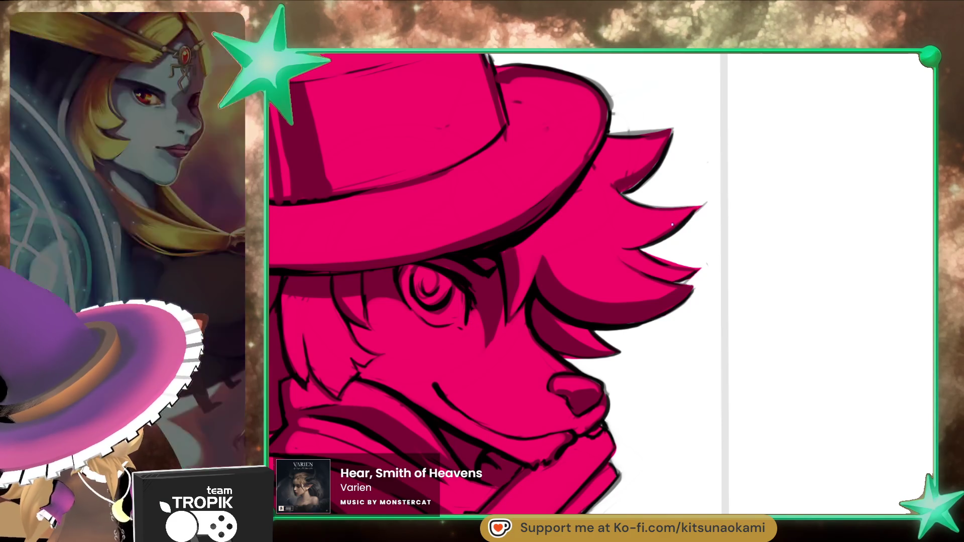
{"action": "mouse_move", "coordinate": [646, 161]}
{"action": "left_mouse_down"}
{"action": "mouse_move", "coordinate": [684, 180]}
{"action": "mouse_move", "coordinate": [737, 381]}
{"action": "mouse_move", "coordinate": [797, 412]}
{"action": "left_mouse_up"}
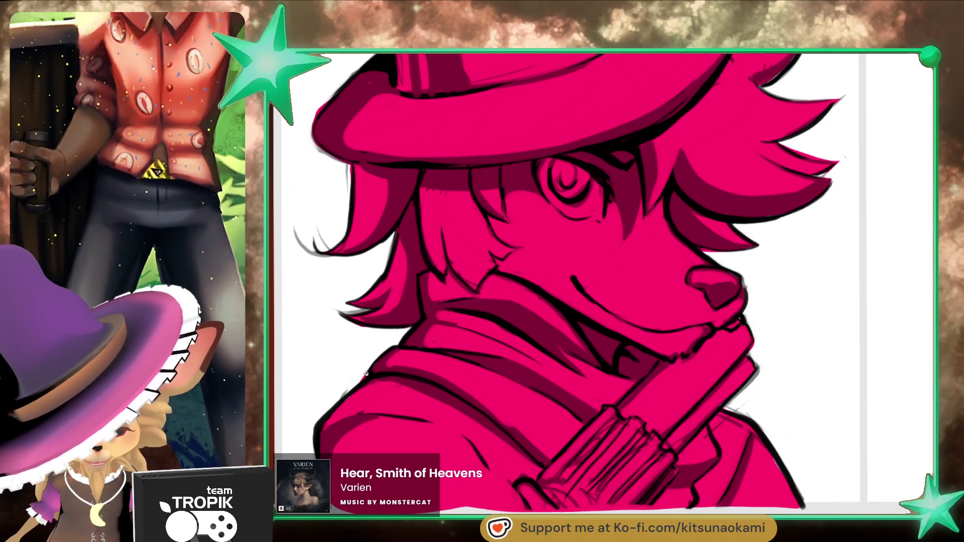
Step: Touch up the lower hair spike, then paint the hair strand left of the muzzle light blue
{"action": "key", "text": "ctrl+0"}
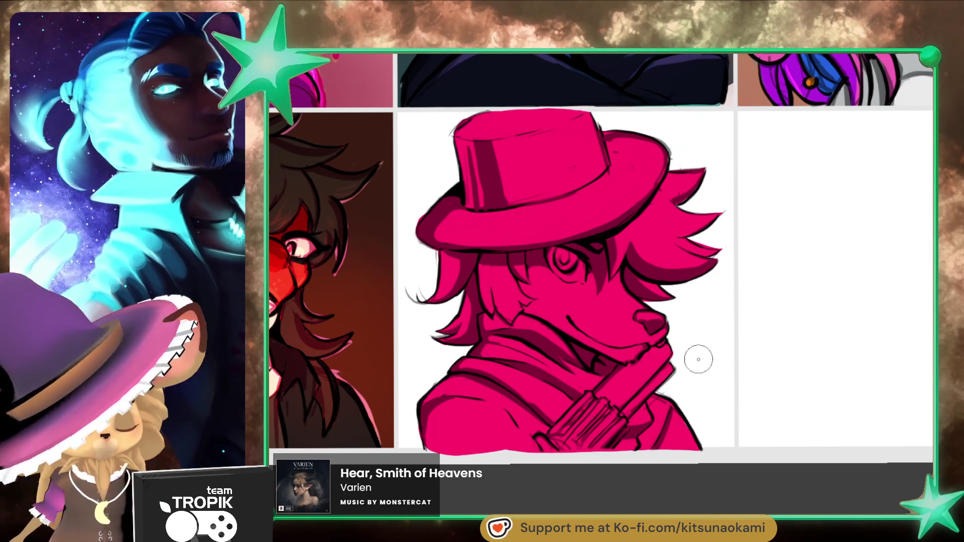
{"action": "left_click", "coordinate": [420, 220]}
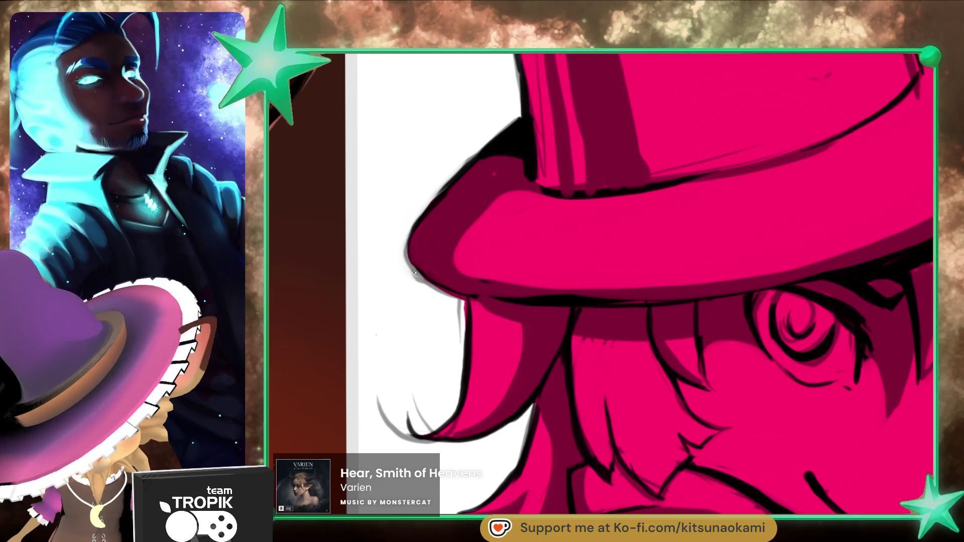
{"action": "scroll", "coordinate": [512, 337], "scroll_direction": "down", "scroll_amount": 5}
{"action": "scroll", "coordinate": [742, 380], "scroll_direction": "up", "scroll_amount": 3}
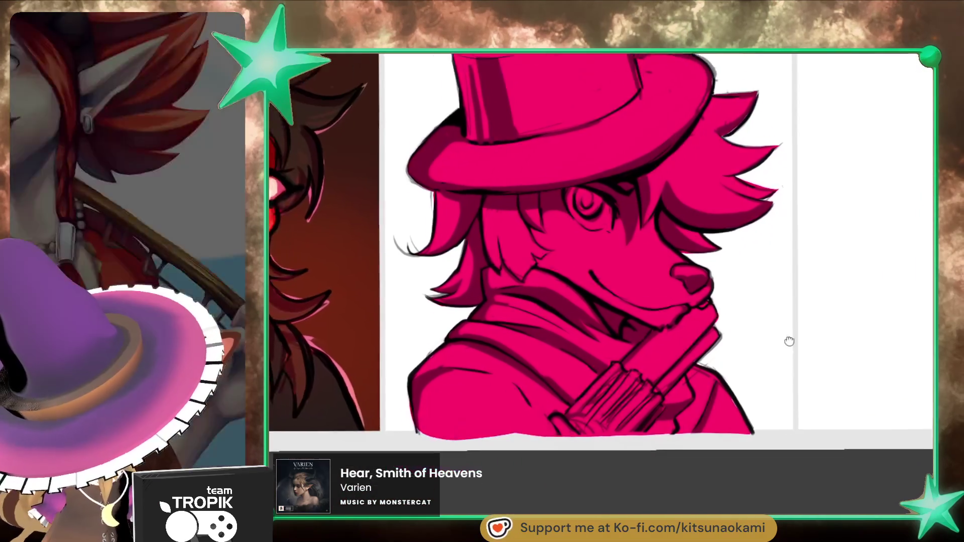
{"action": "scroll", "coordinate": [720, 441], "scroll_direction": "up", "scroll_amount": 2}
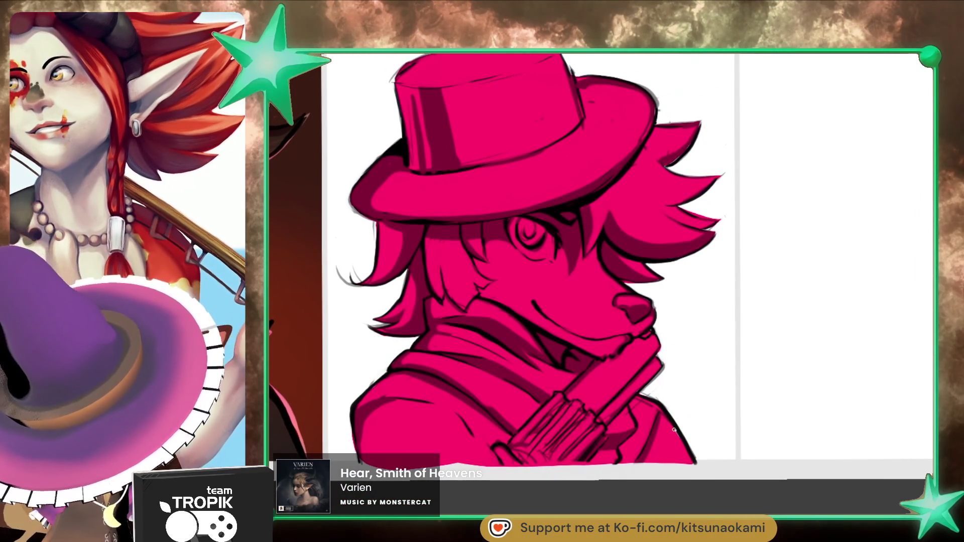
{"action": "scroll", "coordinate": [716, 447], "scroll_direction": "up", "scroll_amount": 1}
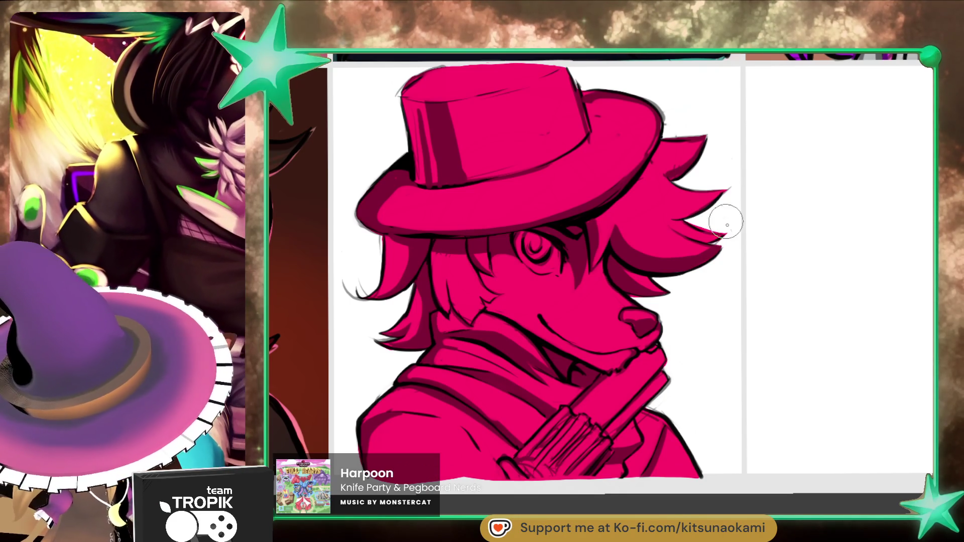
{"action": "left_click_drag", "start_coordinate": [689, 222], "coordinate": [726, 229]}
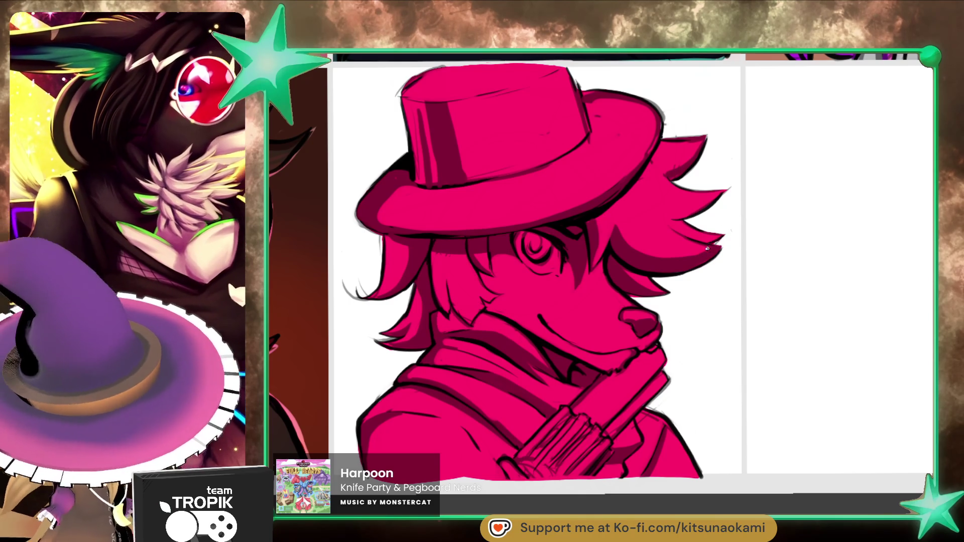
{"action": "left_click_drag", "start_coordinate": [725, 351], "coordinate": [727, 383]}
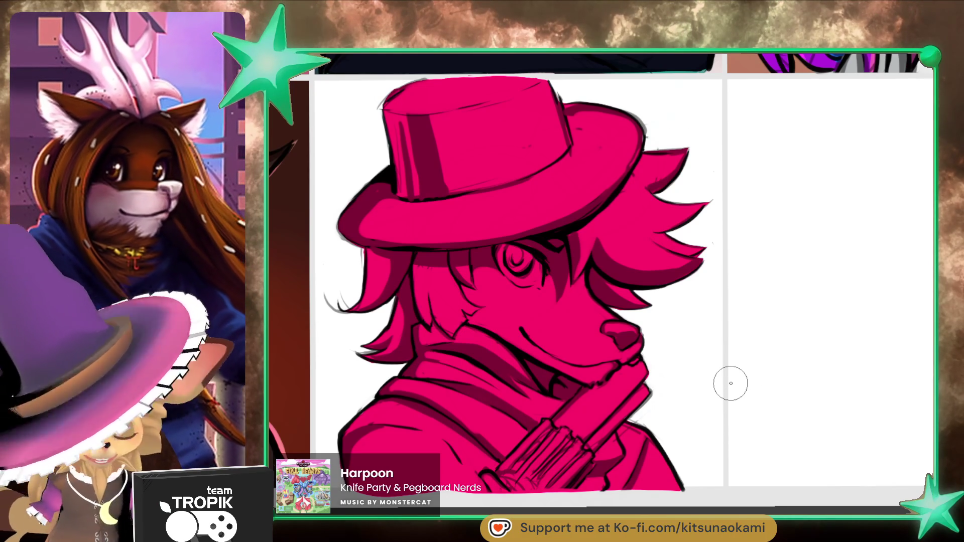
{"action": "mouse_move", "coordinate": [404, 301]}
{"action": "left_mouse_down"}
{"action": "mouse_move", "coordinate": [366, 353]}
{"action": "mouse_move", "coordinate": [392, 361]}
{"action": "left_mouse_up"}
{"action": "mouse_move", "coordinate": [399, 316]}
{"action": "left_mouse_down"}
{"action": "mouse_move", "coordinate": [437, 301]}
{"action": "mouse_move", "coordinate": [359, 281]}
{"action": "mouse_move", "coordinate": [442, 258]}
{"action": "left_mouse_up"}
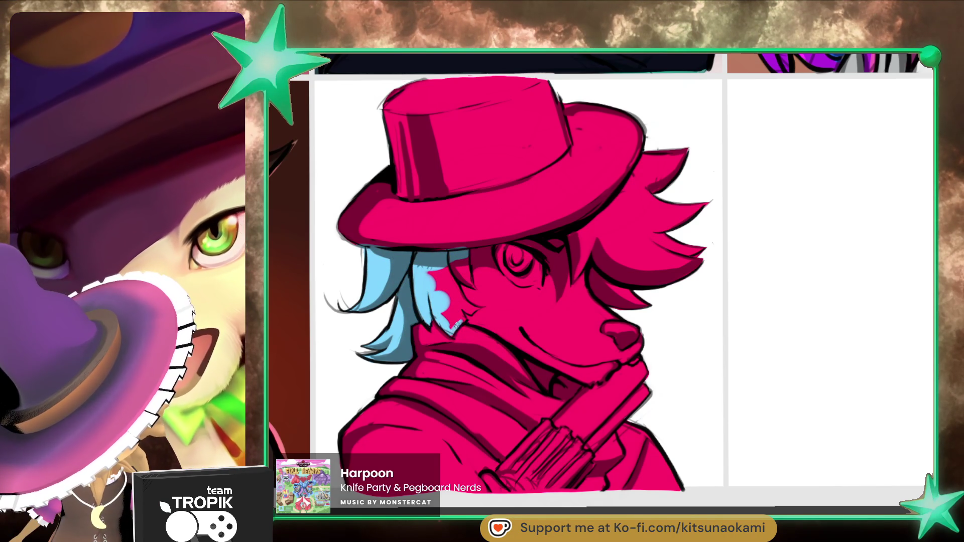
Step: Cover the leftover pink hair patches and the hair beside the eye with light blue
{"action": "mouse_move", "coordinate": [451, 321]}
{"action": "left_mouse_down"}
{"action": "mouse_move", "coordinate": [470, 311]}
{"action": "mouse_move", "coordinate": [453, 269]}
{"action": "left_mouse_up"}
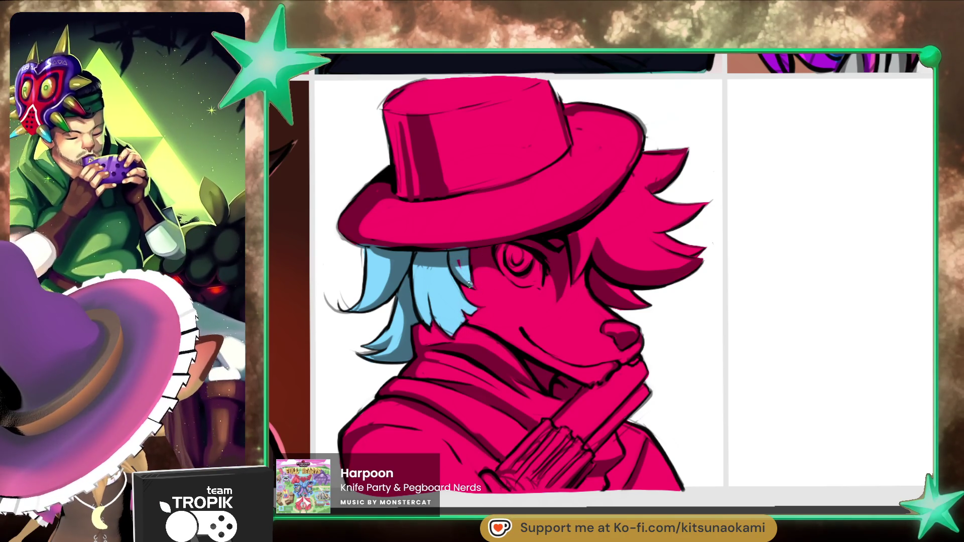
{"action": "mouse_move", "coordinate": [573, 263]}
{"action": "left_mouse_down"}
{"action": "mouse_move", "coordinate": [574, 281]}
{"action": "mouse_move", "coordinate": [589, 223]}
{"action": "mouse_move", "coordinate": [620, 221]}
{"action": "mouse_move", "coordinate": [582, 266]}
{"action": "mouse_move", "coordinate": [599, 301]}
{"action": "mouse_move", "coordinate": [623, 296]}
{"action": "mouse_move", "coordinate": [605, 292]}
{"action": "mouse_move", "coordinate": [672, 266]}
{"action": "mouse_move", "coordinate": [697, 226]}
{"action": "mouse_move", "coordinate": [627, 216]}
{"action": "mouse_move", "coordinate": [610, 232]}
{"action": "mouse_move", "coordinate": [653, 166]}
{"action": "mouse_move", "coordinate": [638, 173]}
{"action": "mouse_move", "coordinate": [685, 155]}
{"action": "mouse_move", "coordinate": [598, 185]}
{"action": "left_mouse_up"}
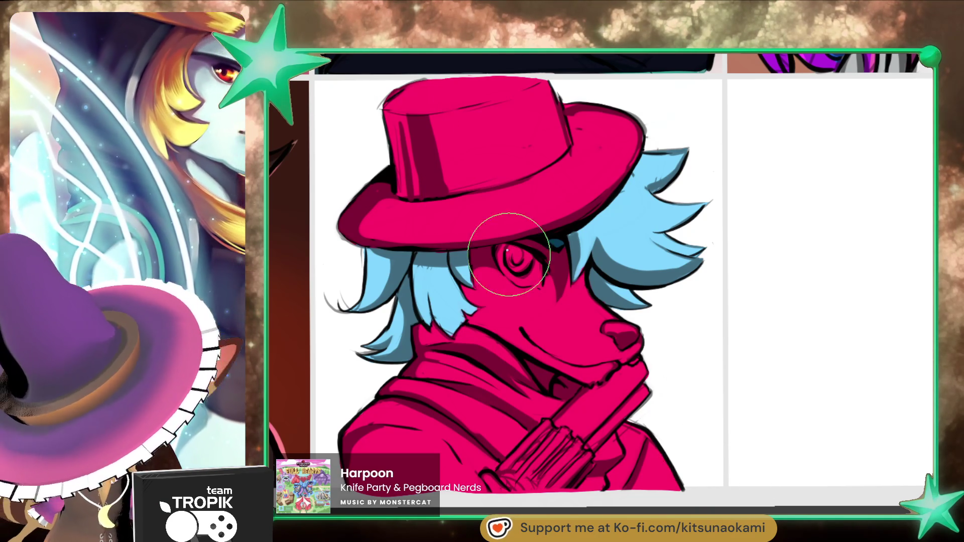
{"action": "key", "text": "bracketleft"}
{"action": "key", "text": "bracketleft"}
{"action": "key", "text": "bracketleft"}
Step: Paint the fox's cheek and under-eye area white, settling on a half-size brush
{"action": "left_click", "coordinate": [487, 282]}
{"action": "mouse_move", "coordinate": [485, 281]}
{"action": "left_mouse_down"}
{"action": "mouse_move", "coordinate": [520, 301]}
{"action": "mouse_move", "coordinate": [522, 258]}
{"action": "mouse_move", "coordinate": [529, 308]}
{"action": "mouse_move", "coordinate": [574, 340]}
{"action": "mouse_move", "coordinate": [532, 306]}
{"action": "mouse_move", "coordinate": [625, 355]}
{"action": "mouse_move", "coordinate": [577, 372]}
{"action": "mouse_move", "coordinate": [585, 375]}
{"action": "mouse_move", "coordinate": [485, 319]}
{"action": "mouse_move", "coordinate": [501, 291]}
{"action": "mouse_move", "coordinate": [578, 354]}
{"action": "left_mouse_up"}
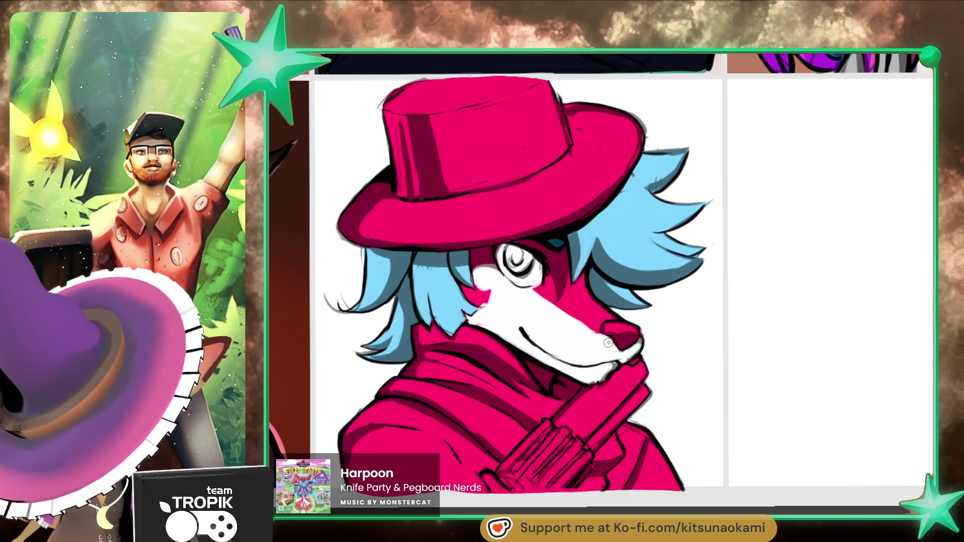
{"action": "key", "text": "bracketright"}
{"action": "key", "text": "bracketright"}
{"action": "key", "text": "bracketright"}
{"action": "key", "text": "bracketleft"}
{"action": "key", "text": "bracketleft"}
{"action": "key", "text": "bracketleft"}
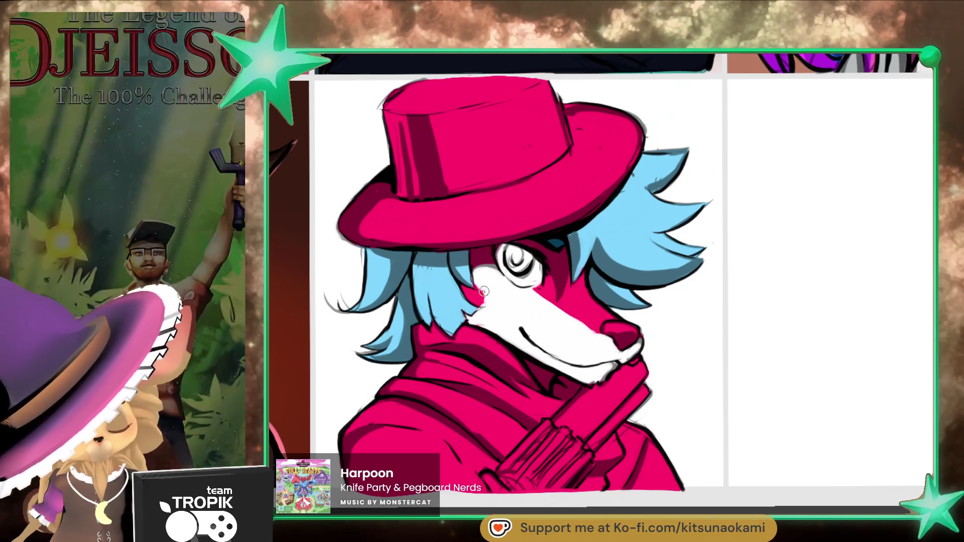
{"action": "key", "text": "bracketright"}
{"action": "key", "text": "bracketright"}
{"action": "key", "text": "bracketright"}
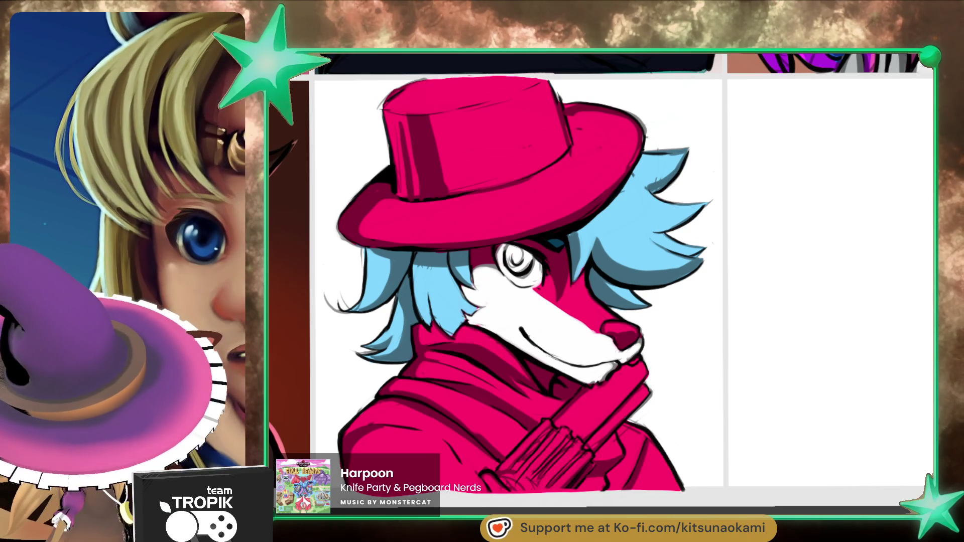
{"action": "key", "text": "bracketleft"}
{"action": "key", "text": "bracketleft"}
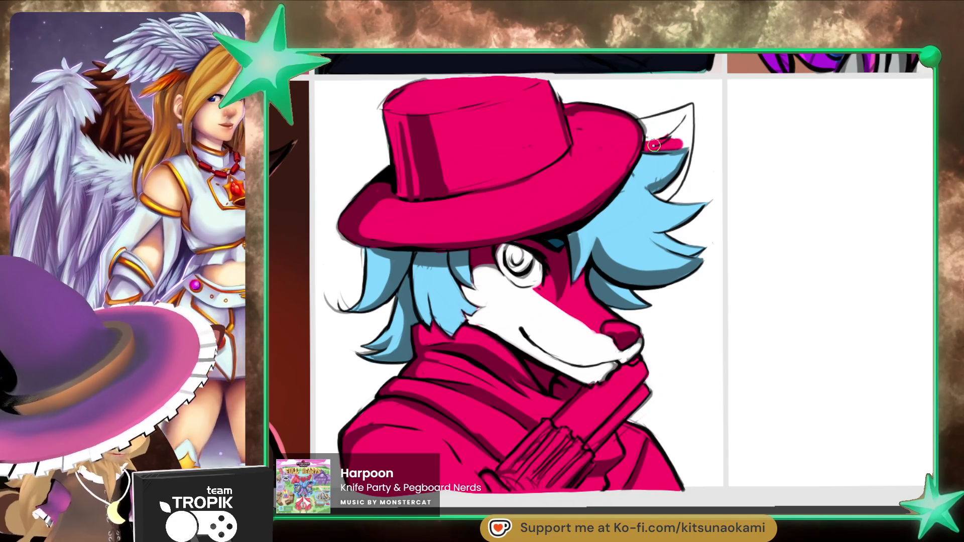
Step: Add a white inner-ear highlight and spread brown over the hat brim and crown
{"action": "mouse_move", "coordinate": [678, 132]}
{"action": "left_mouse_down"}
{"action": "mouse_move", "coordinate": [636, 127]}
{"action": "mouse_move", "coordinate": [686, 110]}
{"action": "mouse_move", "coordinate": [688, 150]}
{"action": "mouse_move", "coordinate": [672, 189]}
{"action": "left_mouse_up"}
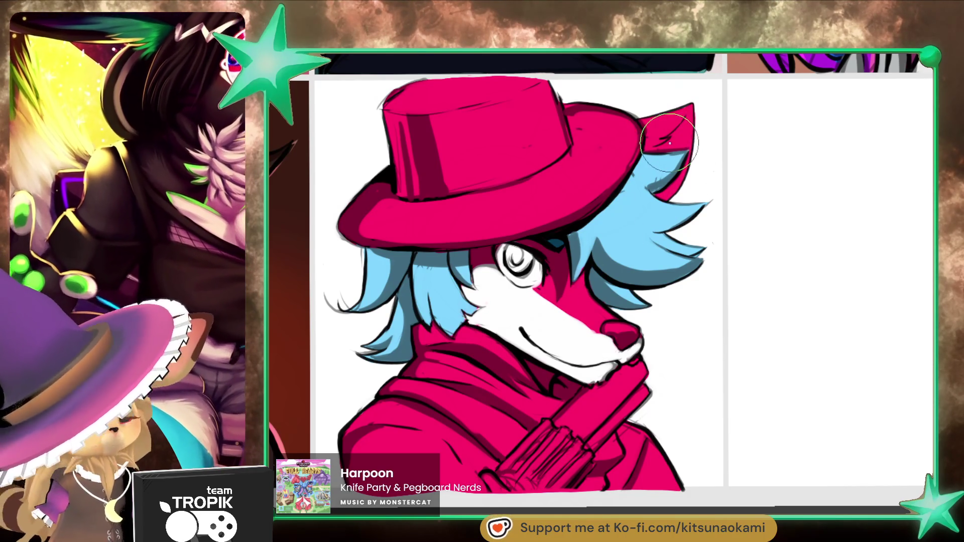
{"action": "left_click_drag", "start_coordinate": [657, 143], "coordinate": [664, 131]}
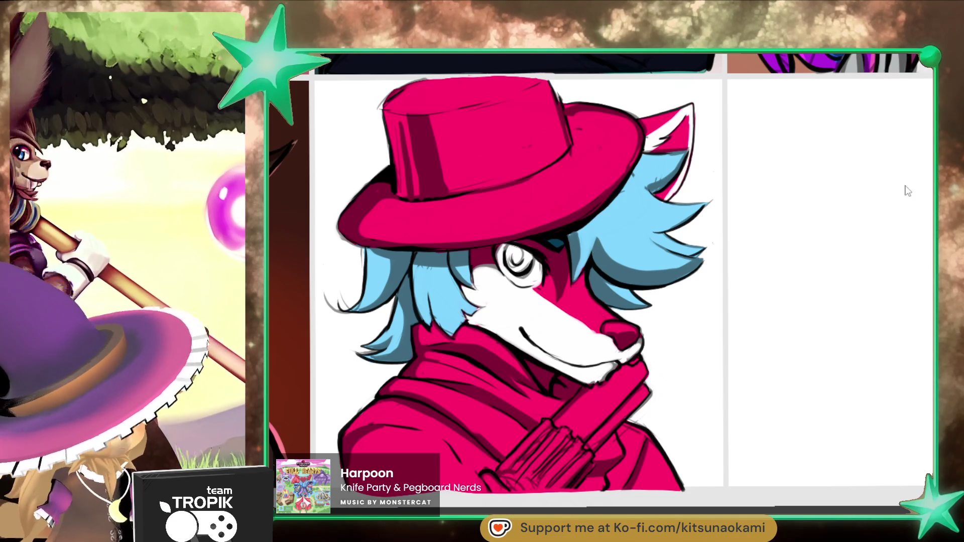
{"action": "mouse_move", "coordinate": [602, 166]}
{"action": "left_mouse_down"}
{"action": "mouse_move", "coordinate": [525, 201]}
{"action": "mouse_move", "coordinate": [577, 200]}
{"action": "mouse_move", "coordinate": [601, 179]}
{"action": "mouse_move", "coordinate": [575, 211]}
{"action": "mouse_move", "coordinate": [610, 171]}
{"action": "mouse_move", "coordinate": [553, 185]}
{"action": "mouse_move", "coordinate": [563, 123]}
{"action": "mouse_move", "coordinate": [581, 114]}
{"action": "left_mouse_up"}
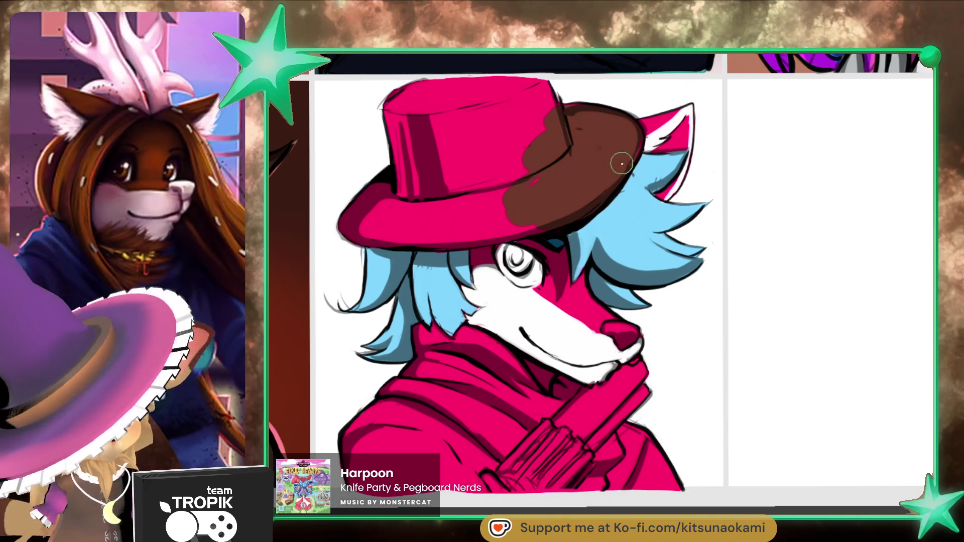
{"action": "mouse_move", "coordinate": [560, 139]}
{"action": "left_mouse_down"}
{"action": "mouse_move", "coordinate": [514, 176]}
{"action": "mouse_move", "coordinate": [537, 94]}
{"action": "mouse_move", "coordinate": [468, 88]}
{"action": "mouse_move", "coordinate": [366, 146]}
{"action": "mouse_move", "coordinate": [491, 101]}
{"action": "mouse_move", "coordinate": [499, 161]}
{"action": "mouse_move", "coordinate": [353, 207]}
{"action": "mouse_move", "coordinate": [402, 226]}
{"action": "mouse_move", "coordinate": [356, 232]}
{"action": "mouse_move", "coordinate": [401, 236]}
{"action": "mouse_move", "coordinate": [381, 241]}
{"action": "mouse_move", "coordinate": [527, 221]}
{"action": "mouse_move", "coordinate": [523, 191]}
{"action": "mouse_move", "coordinate": [374, 204]}
{"action": "mouse_move", "coordinate": [441, 197]}
{"action": "left_mouse_up"}
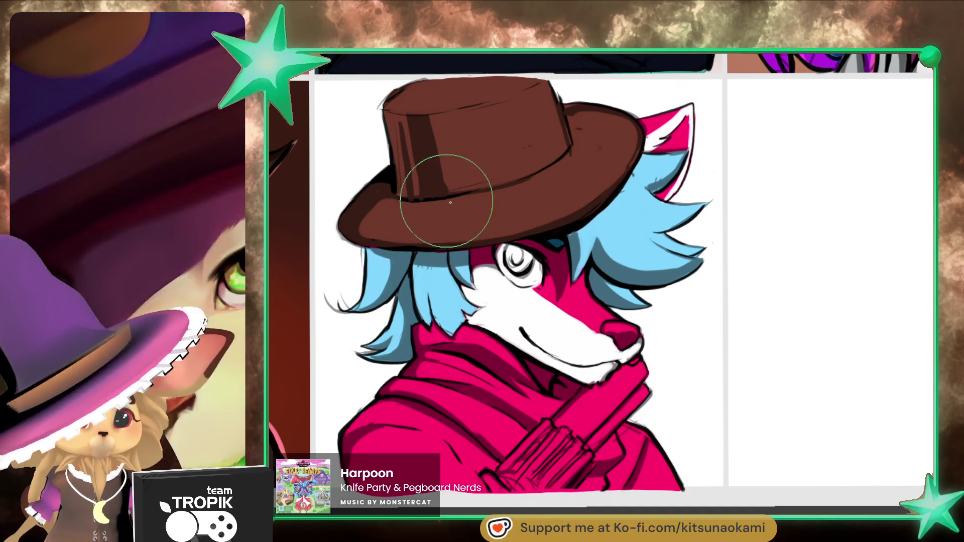
Step: Fill the iris blue, lighten the inner ear pale pink, and add dark fold strokes on the scarf
{"action": "left_click", "coordinate": [514, 264]}
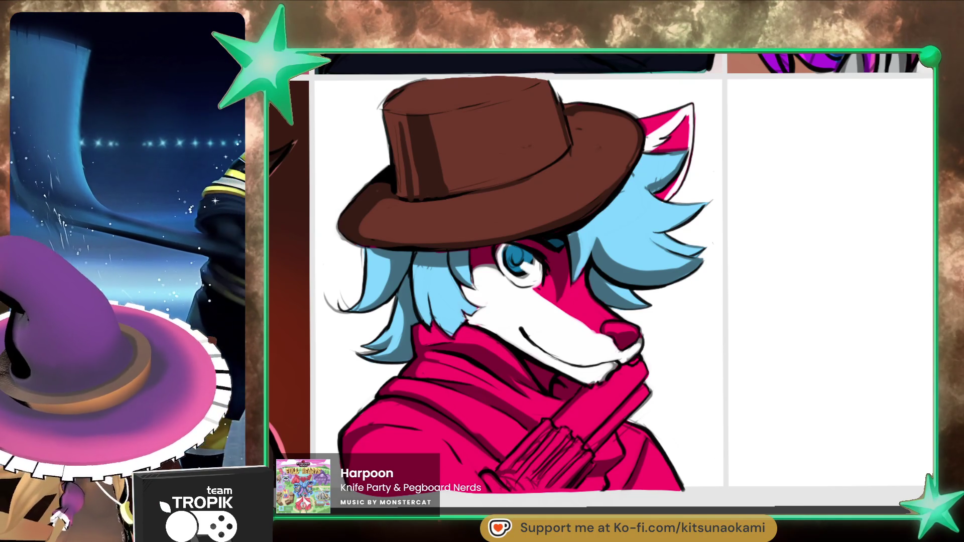
{"action": "mouse_move", "coordinate": [670, 141]}
{"action": "left_mouse_down"}
{"action": "mouse_move", "coordinate": [685, 129]}
{"action": "mouse_move", "coordinate": [683, 143]}
{"action": "mouse_move", "coordinate": [667, 147]}
{"action": "left_mouse_up"}
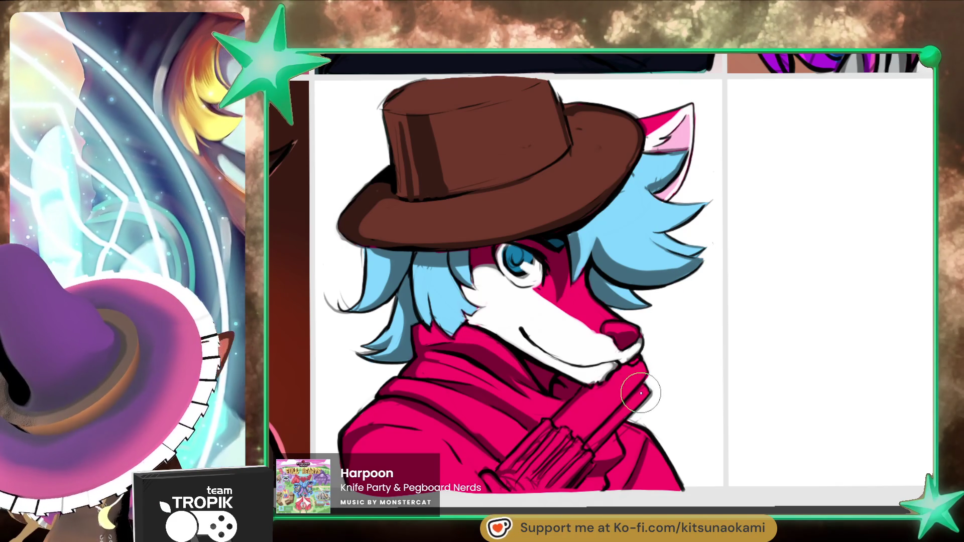
{"action": "left_click_drag", "start_coordinate": [641, 393], "coordinate": [679, 374]}
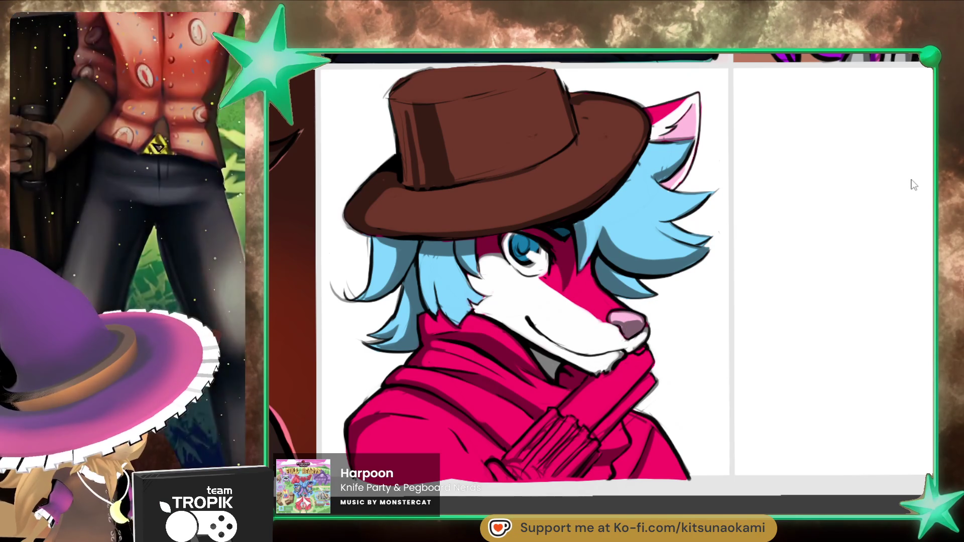
{"action": "mouse_move", "coordinate": [484, 344]}
{"action": "left_mouse_down"}
{"action": "mouse_move", "coordinate": [397, 375]}
{"action": "mouse_move", "coordinate": [479, 403]}
{"action": "mouse_move", "coordinate": [432, 364]}
{"action": "mouse_move", "coordinate": [428, 342]}
{"action": "left_mouse_up"}
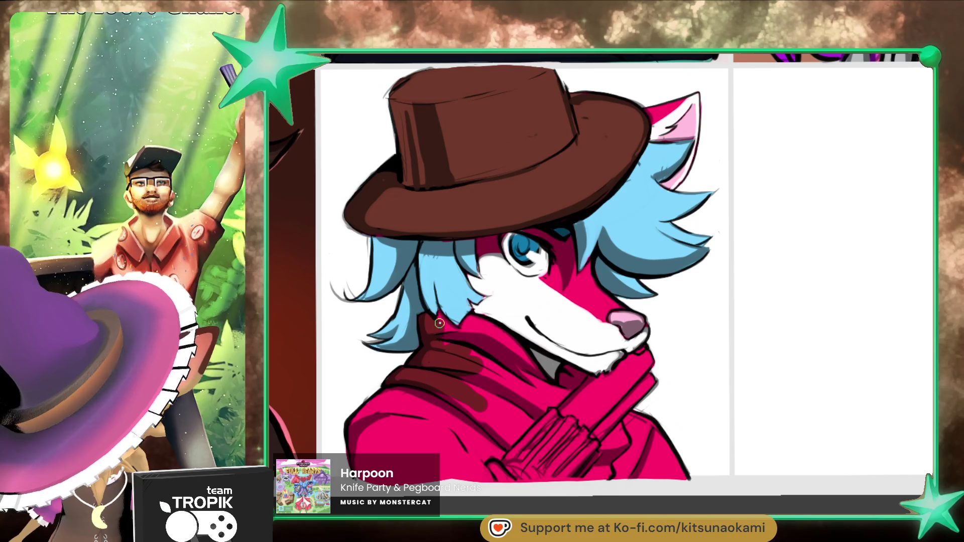
Step: Brush dark red shading under the chin, across the scarf and onto the coat below
{"action": "mouse_move", "coordinate": [470, 320]}
{"action": "left_mouse_down"}
{"action": "mouse_move", "coordinate": [481, 346]}
{"action": "mouse_move", "coordinate": [489, 329]}
{"action": "mouse_move", "coordinate": [527, 387]}
{"action": "mouse_move", "coordinate": [526, 363]}
{"action": "mouse_move", "coordinate": [531, 379]}
{"action": "mouse_move", "coordinate": [579, 376]}
{"action": "left_mouse_up"}
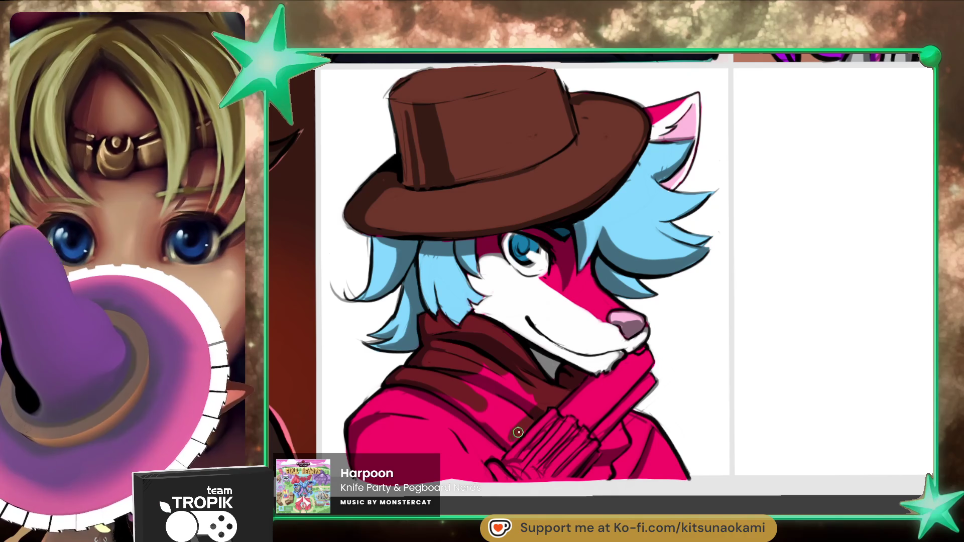
{"action": "left_click_drag", "start_coordinate": [510, 441], "coordinate": [452, 400]}
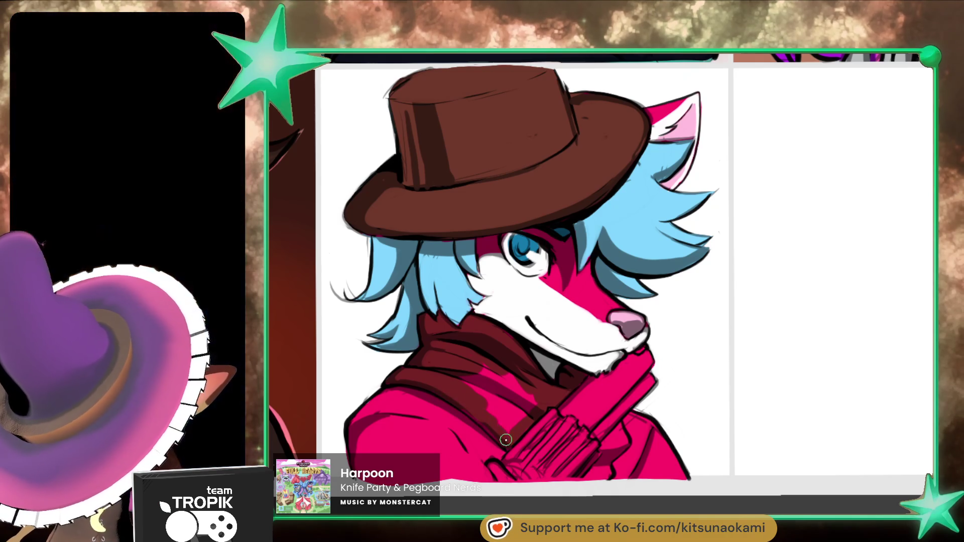
{"action": "mouse_move", "coordinate": [505, 440]}
{"action": "left_mouse_down"}
{"action": "mouse_move", "coordinate": [523, 398]}
{"action": "mouse_move", "coordinate": [495, 375]}
{"action": "left_mouse_up"}
Step: With a larger brush, paint the revolver's barrel and cylinder dark grey
{"action": "key", "text": "bracketright"}
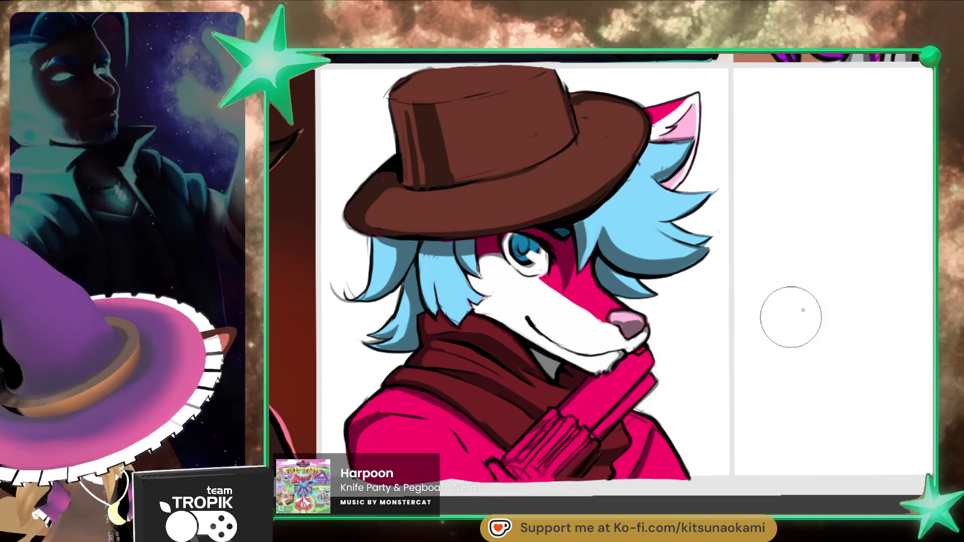
{"action": "mouse_move", "coordinate": [583, 441]}
{"action": "left_mouse_down"}
{"action": "mouse_move", "coordinate": [577, 469]}
{"action": "mouse_move", "coordinate": [623, 402]}
{"action": "left_mouse_up"}
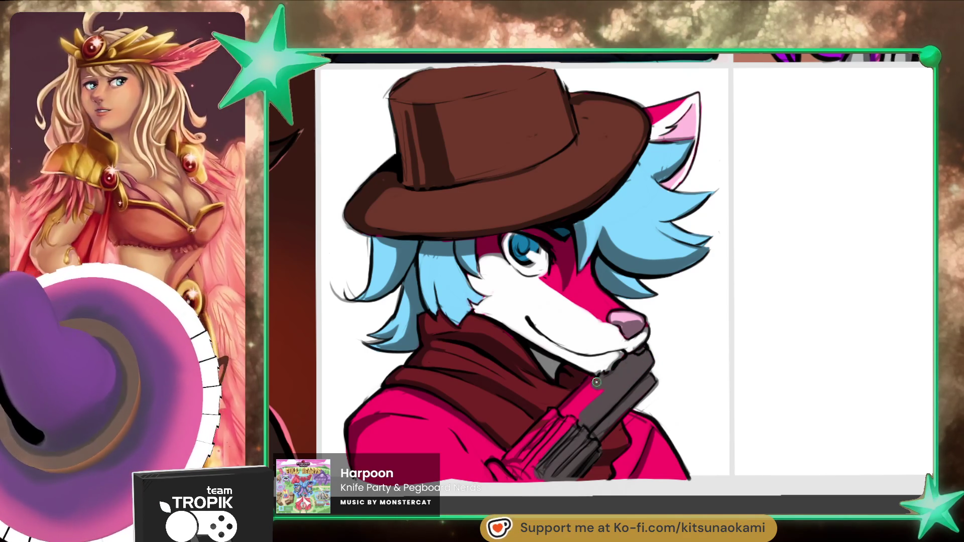
{"action": "left_click_drag", "start_coordinate": [552, 430], "coordinate": [533, 457]}
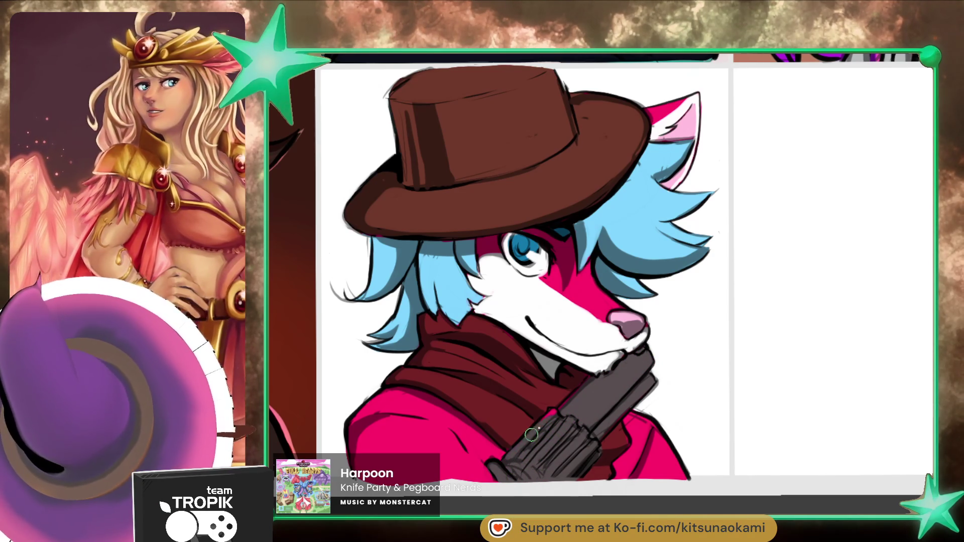
Step: With a much larger brush, shade the jacket maroon across both shoulders and beside the gun hand
{"action": "key", "text": "bracketright"}
{"action": "key", "text": "bracketright"}
{"action": "key", "text": "bracketright"}
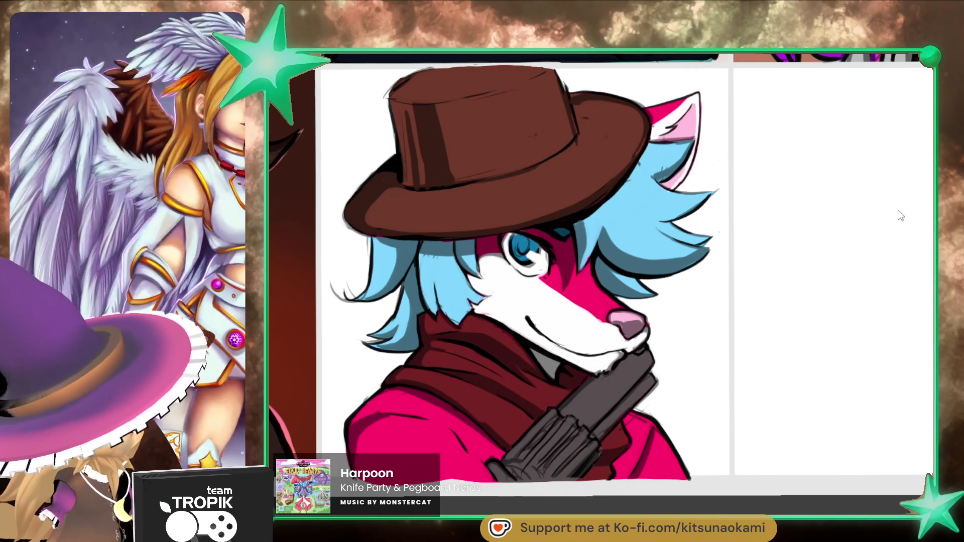
{"action": "mouse_move", "coordinate": [441, 463]}
{"action": "left_mouse_down"}
{"action": "mouse_move", "coordinate": [368, 421]}
{"action": "mouse_move", "coordinate": [439, 432]}
{"action": "mouse_move", "coordinate": [396, 399]}
{"action": "mouse_move", "coordinate": [485, 452]}
{"action": "left_mouse_up"}
{"action": "mouse_move", "coordinate": [437, 402]}
{"action": "left_mouse_down"}
{"action": "mouse_move", "coordinate": [494, 448]}
{"action": "mouse_move", "coordinate": [480, 470]}
{"action": "mouse_move", "coordinate": [436, 447]}
{"action": "left_mouse_up"}
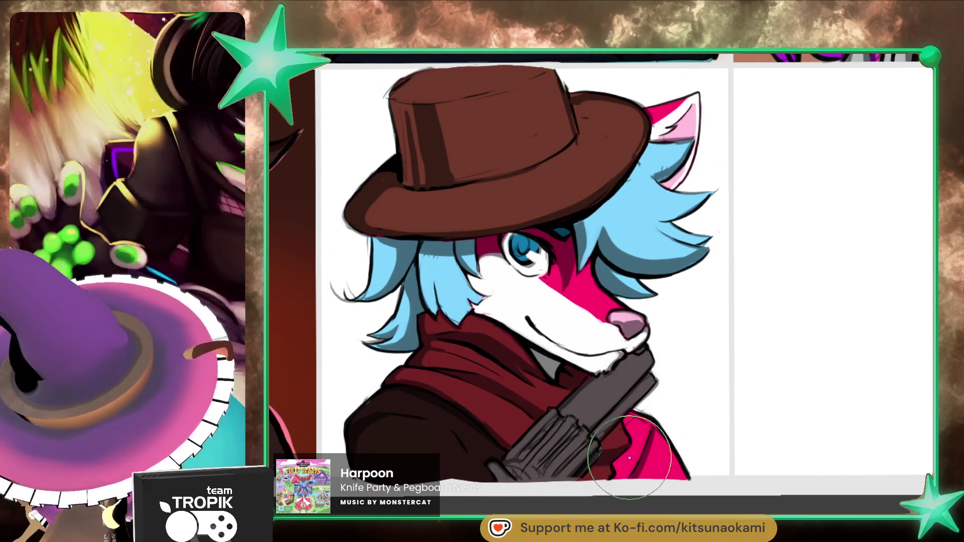
{"action": "mouse_move", "coordinate": [619, 462]}
{"action": "left_mouse_down"}
{"action": "mouse_move", "coordinate": [622, 477]}
{"action": "mouse_move", "coordinate": [675, 482]}
{"action": "mouse_move", "coordinate": [632, 425]}
{"action": "left_mouse_up"}
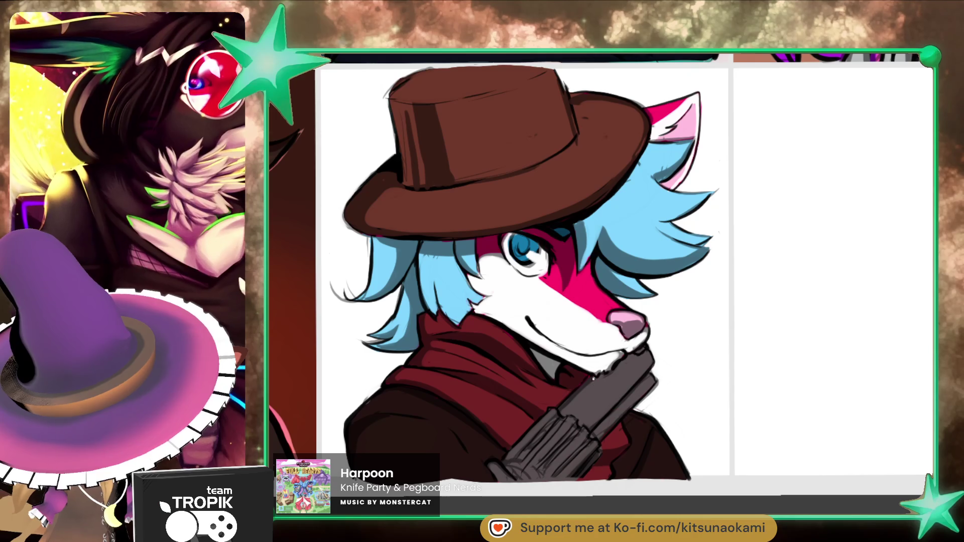
{"action": "scroll", "coordinate": [610, 387], "scroll_direction": "up", "scroll_amount": 1}
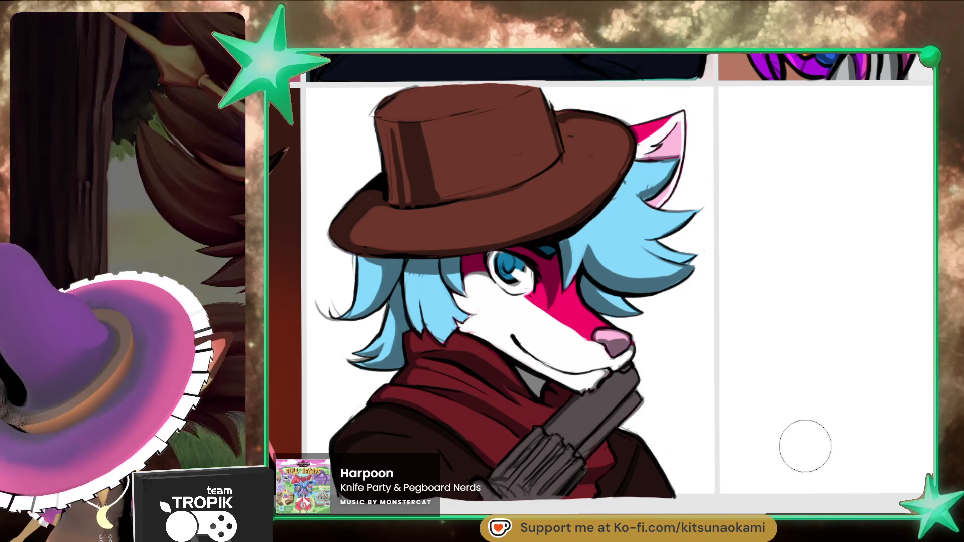
Step: Nudge the canvas view and brush a soft lavender tint onto the fox's ear tip
{"action": "left_click_drag", "start_coordinate": [843, 437], "coordinate": [856, 436]}
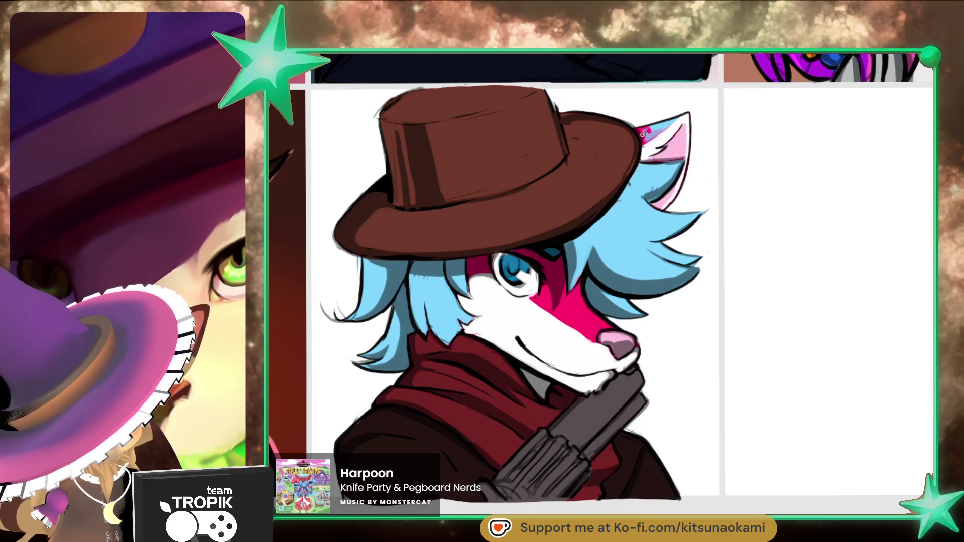
{"action": "left_click_drag", "start_coordinate": [643, 133], "coordinate": [673, 120]}
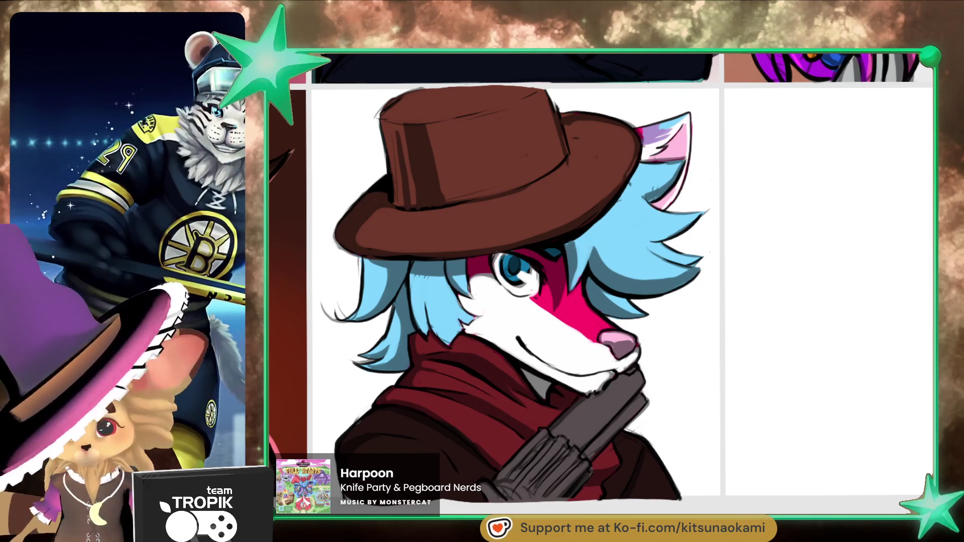
{"action": "scroll", "coordinate": [798, 452], "scroll_direction": "down", "scroll_amount": 2}
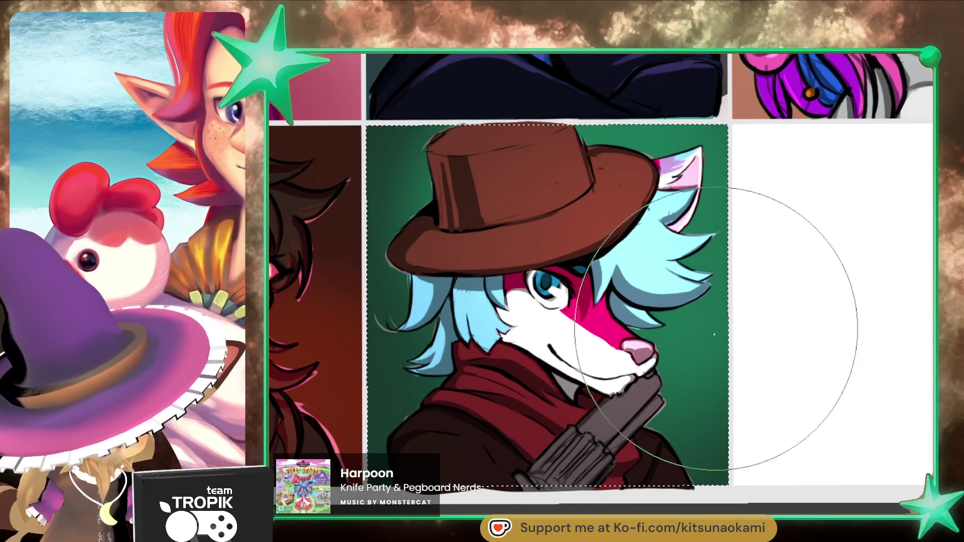
Step: Zoom out to view the fox portrait's green background within the grid
{"action": "scroll", "coordinate": [786, 424], "scroll_direction": "down", "scroll_amount": 4}
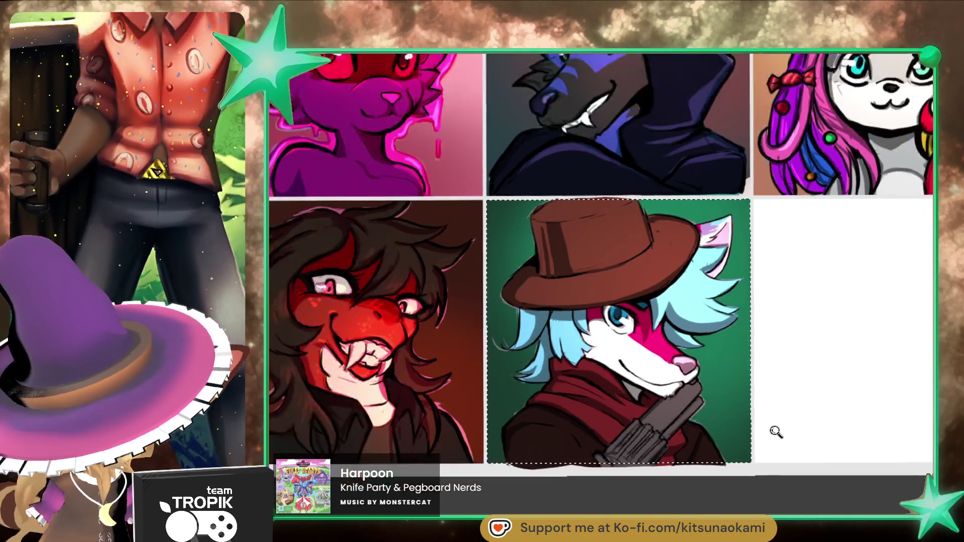
Step: Zoom in and out around the fox panel to check the teal-green background and darkened edges
{"action": "scroll", "coordinate": [802, 415], "scroll_direction": "up", "scroll_amount": 3}
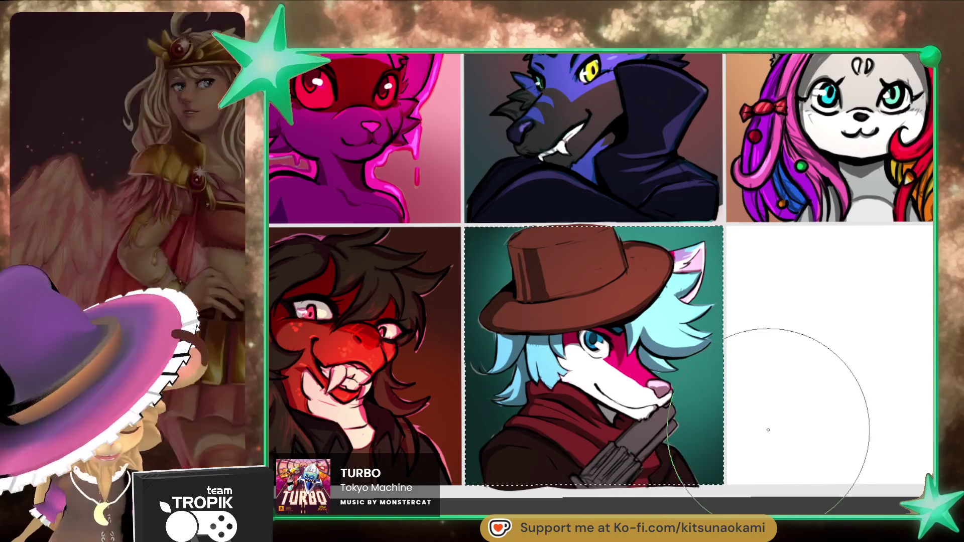
{"action": "scroll", "coordinate": [781, 434], "scroll_direction": "right", "scroll_amount": 2}
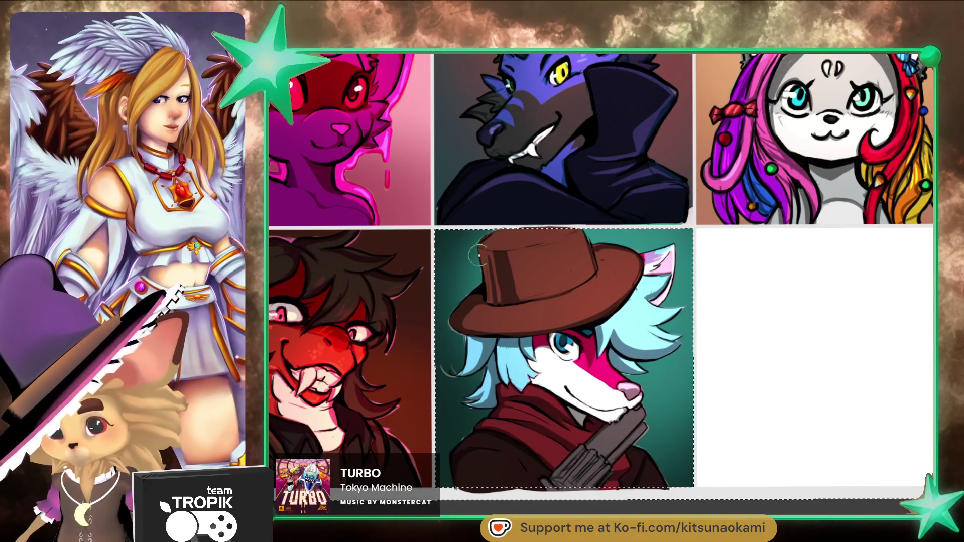
{"action": "scroll", "coordinate": [602, 211], "scroll_direction": "up", "scroll_amount": 2}
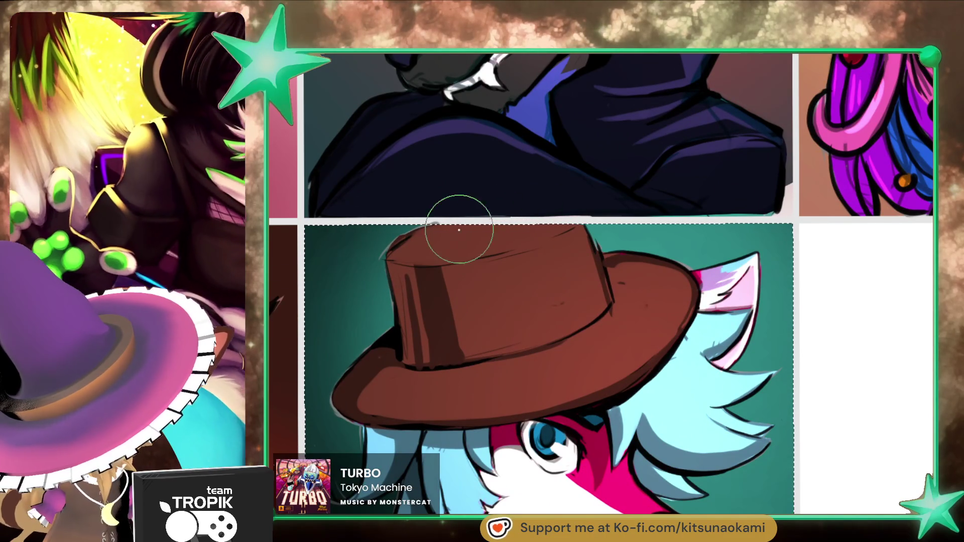
{"action": "scroll", "coordinate": [552, 301], "scroll_direction": "down", "scroll_amount": 3}
{"action": "scroll", "coordinate": [618, 377], "scroll_direction": "up", "scroll_amount": 2}
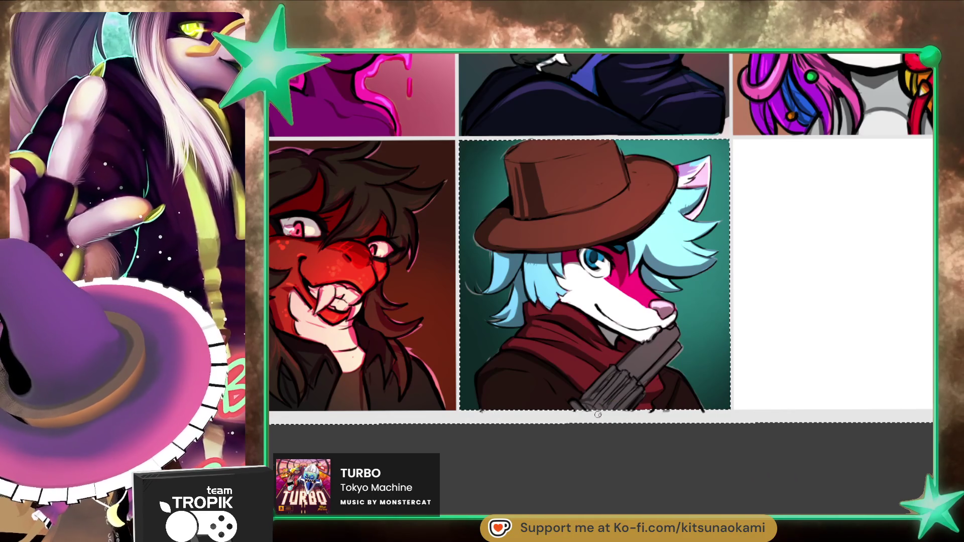
{"action": "scroll", "coordinate": [685, 414], "scroll_direction": "up", "scroll_amount": 3}
{"action": "scroll", "coordinate": [552, 231], "scroll_direction": "up", "scroll_amount": 4}
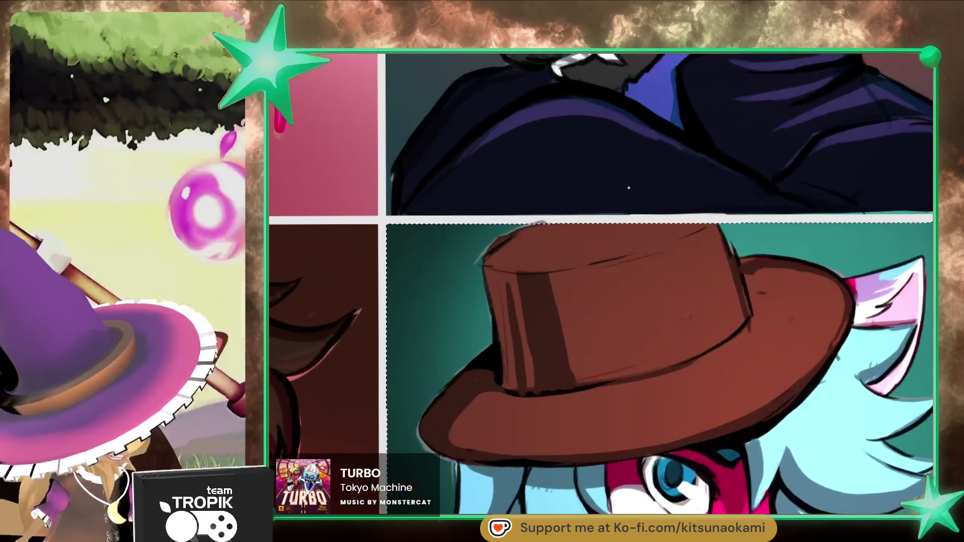
{"action": "scroll", "coordinate": [683, 400], "scroll_direction": "down", "scroll_amount": 4}
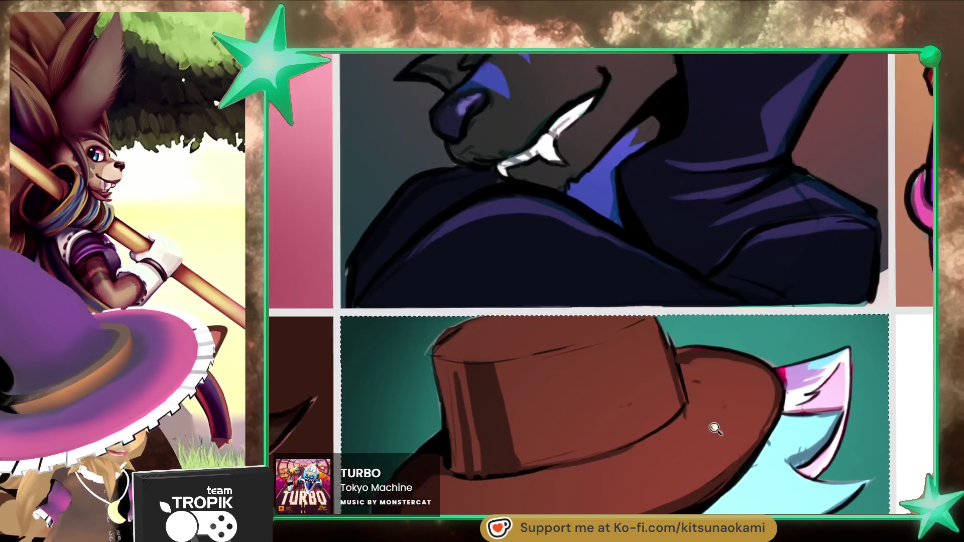
{"action": "scroll", "coordinate": [684, 400], "scroll_direction": "down", "scroll_amount": 2}
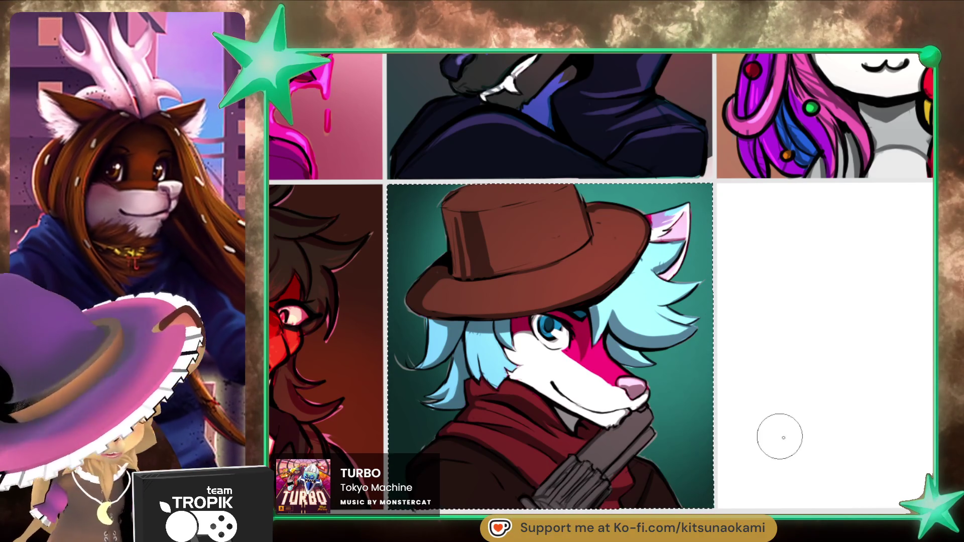
{"action": "scroll", "coordinate": [809, 430], "scroll_direction": "down", "scroll_amount": 2}
{"action": "left_click_drag", "start_coordinate": [737, 478], "coordinate": [652, 482]}
{"action": "scroll", "coordinate": [673, 435], "scroll_direction": "up", "scroll_amount": 2}
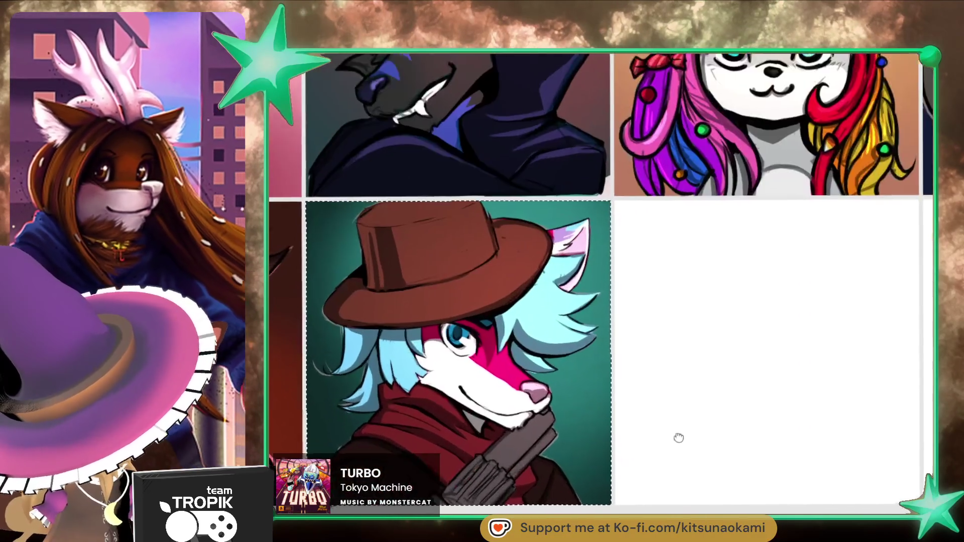
{"action": "left_click_drag", "start_coordinate": [673, 434], "coordinate": [759, 433]}
{"action": "key", "text": "ctrl+shift+a"}
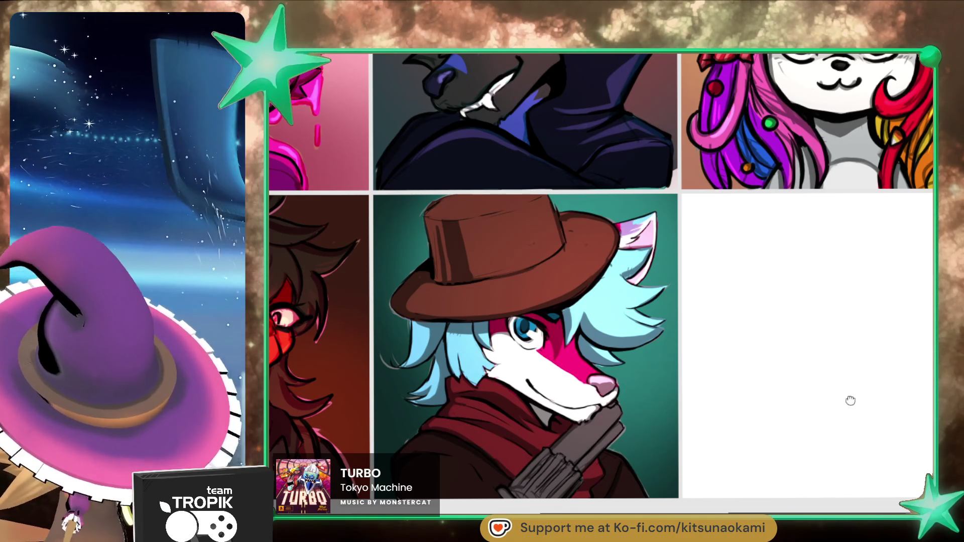
{"action": "left_click_drag", "start_coordinate": [850, 398], "coordinate": [693, 359]}
{"action": "left_click_drag", "start_coordinate": [680, 445], "coordinate": [846, 433]}
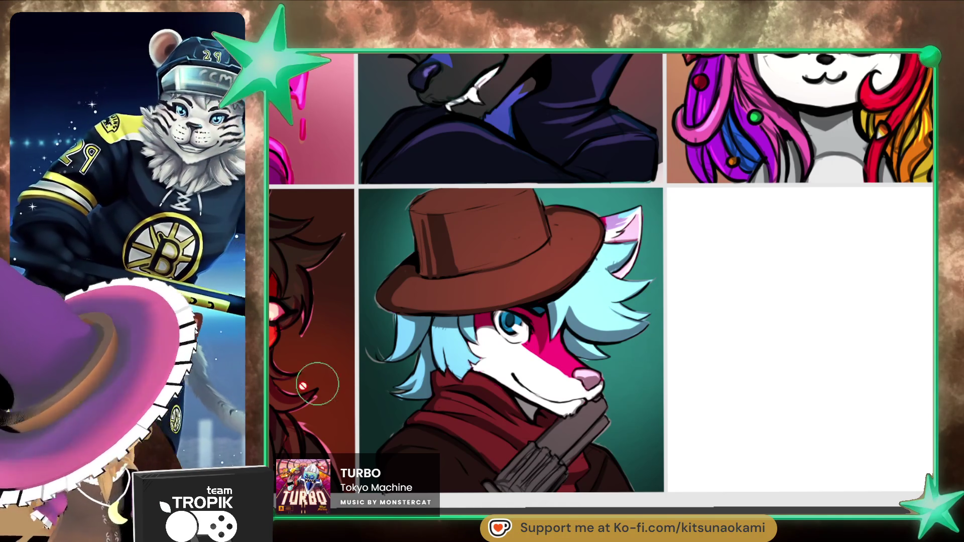
{"action": "left_click", "coordinate": [613, 345]}
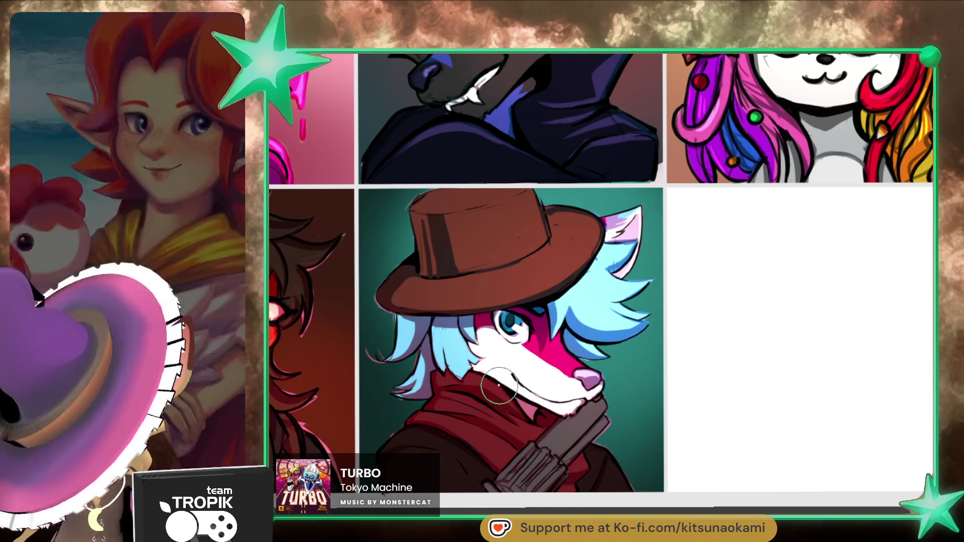
{"action": "scroll", "coordinate": [491, 384], "scroll_direction": "down", "scroll_amount": 5}
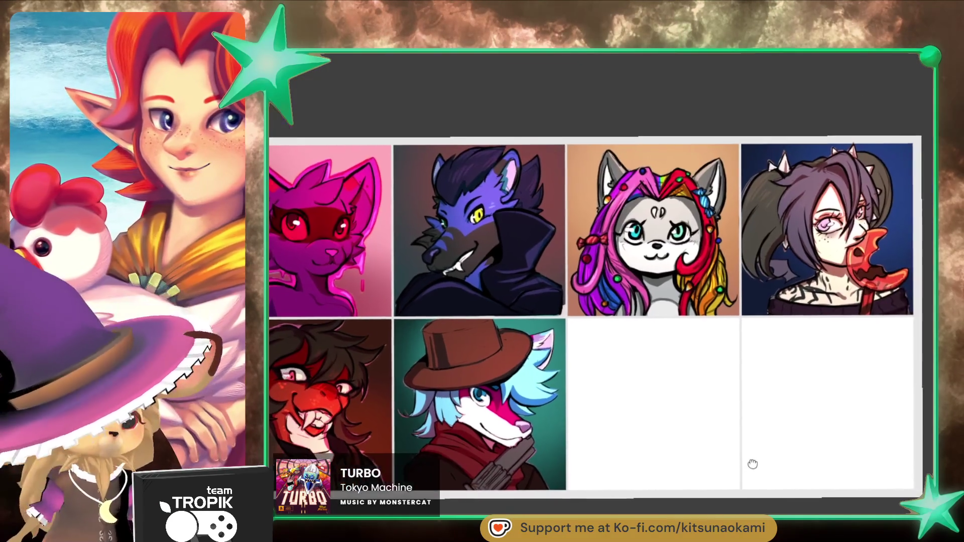
{"action": "left_click_drag", "start_coordinate": [757, 460], "coordinate": [613, 453]}
{"action": "scroll", "coordinate": [680, 432], "scroll_direction": "up", "scroll_amount": 2}
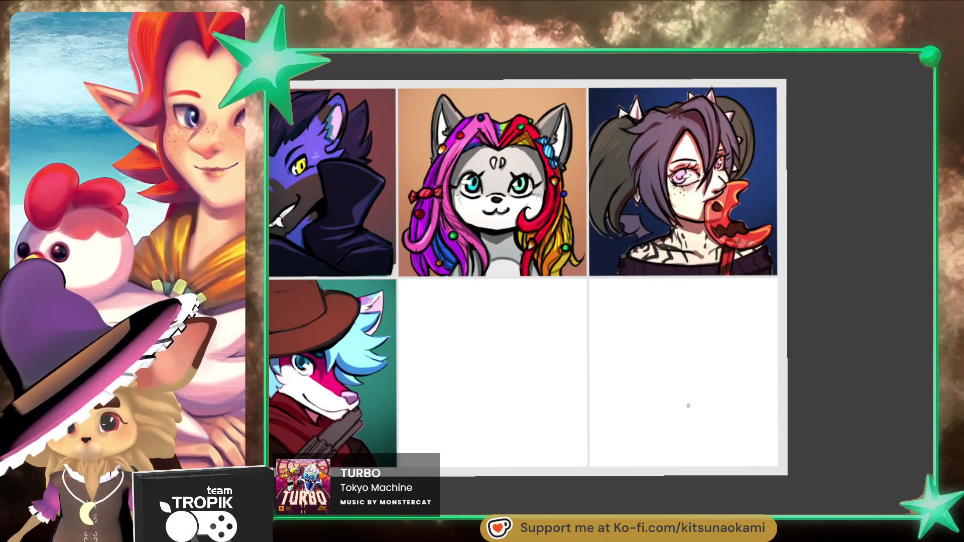
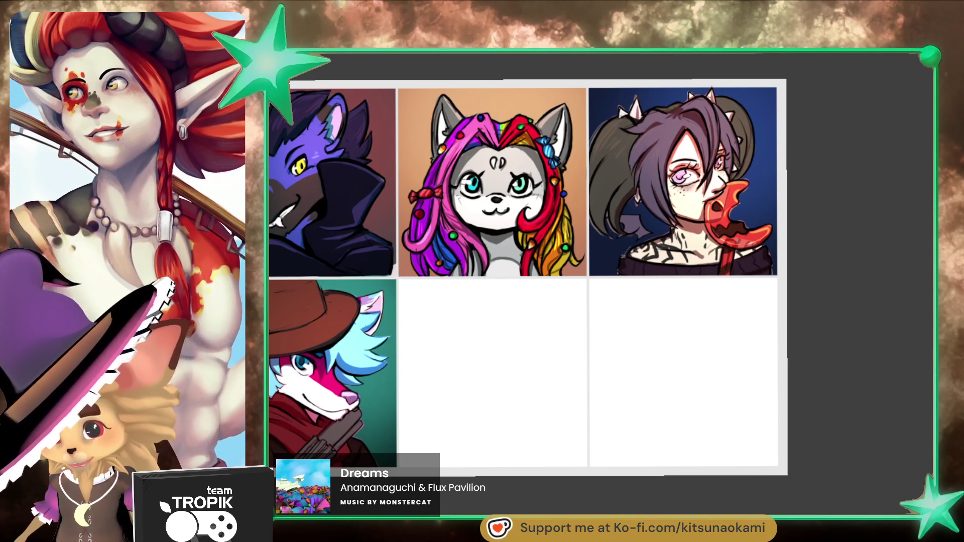
Step: Zoom out and re-centre the portrait grid, then zoom in on the empty second-row cell
{"action": "left_click", "coordinate": [652, 168], "text": "alt"}
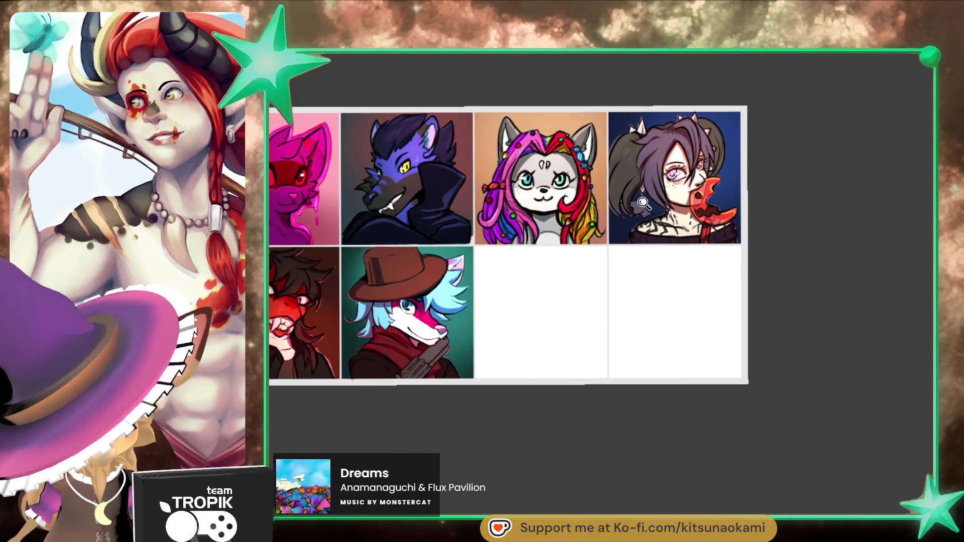
{"action": "mouse_move", "coordinate": [644, 203]}
{"action": "left_mouse_down"}
{"action": "mouse_move", "coordinate": [702, 271]}
{"action": "mouse_move", "coordinate": [691, 251]}
{"action": "left_mouse_up"}
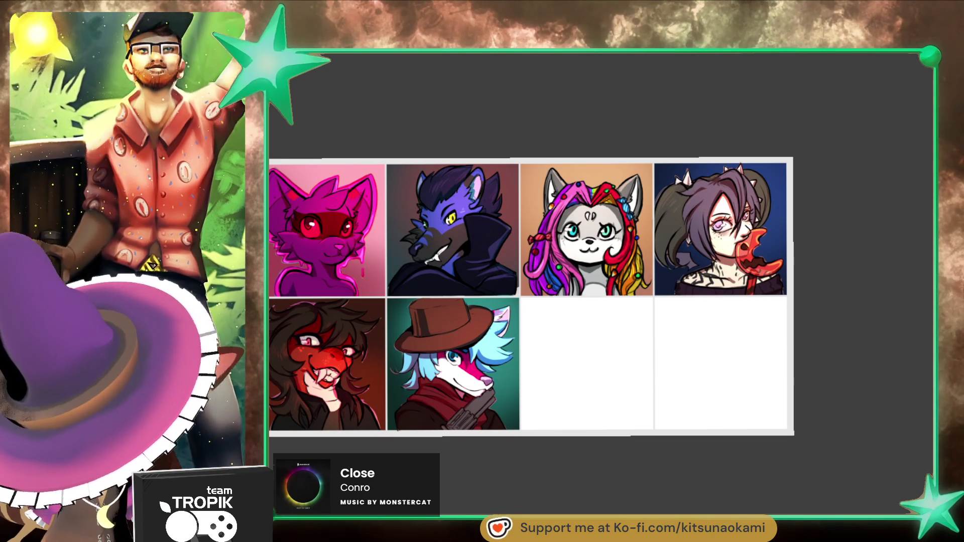
{"action": "scroll", "coordinate": [788, 456], "scroll_direction": "up", "scroll_amount": 5}
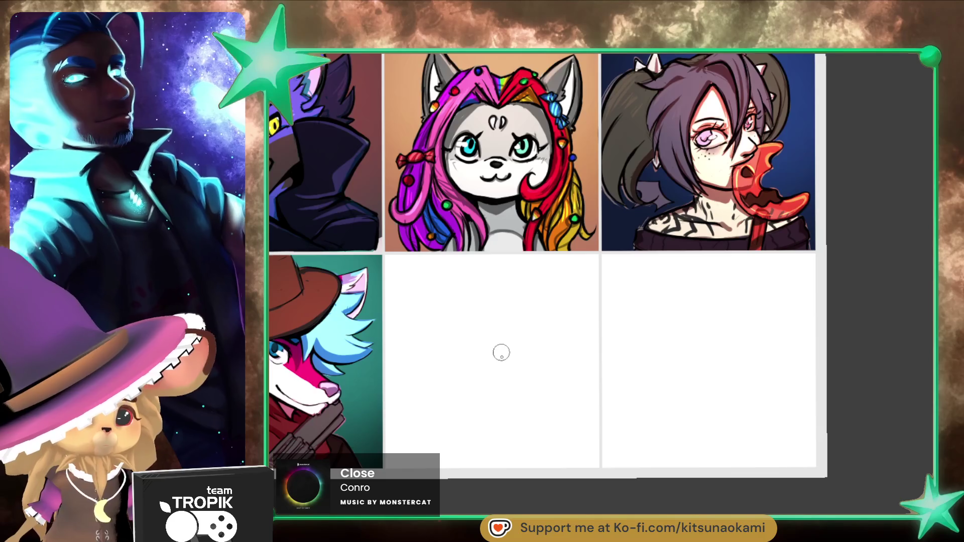
Step: Sketch a rough pencil head circle with vertical, horizontal and curved face guide lines
{"action": "scroll", "coordinate": [501, 346], "scroll_direction": "up", "scroll_amount": 2}
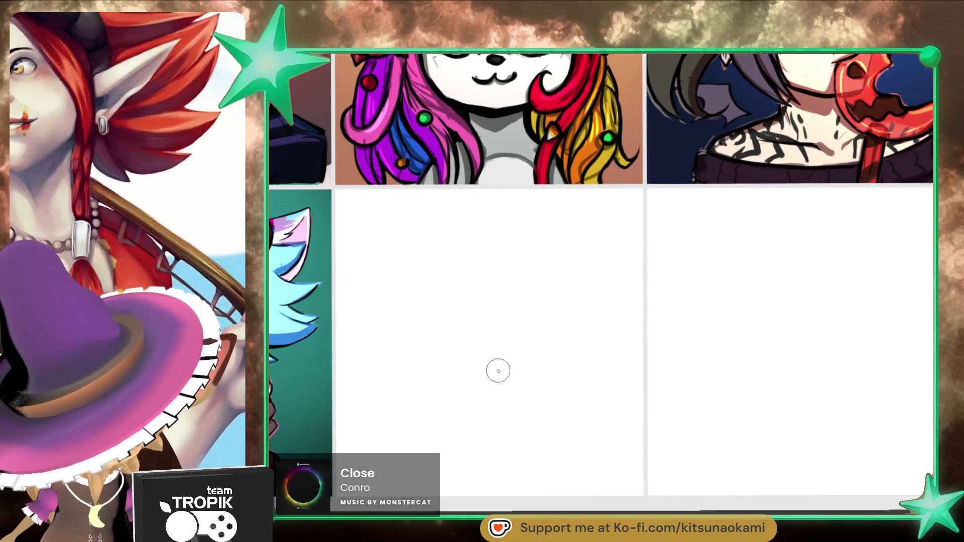
{"action": "mouse_move", "coordinate": [491, 274]}
{"action": "left_mouse_down"}
{"action": "mouse_move", "coordinate": [519, 252]}
{"action": "mouse_move", "coordinate": [576, 291]}
{"action": "mouse_move", "coordinate": [424, 321]}
{"action": "mouse_move", "coordinate": [484, 405]}
{"action": "left_mouse_up"}
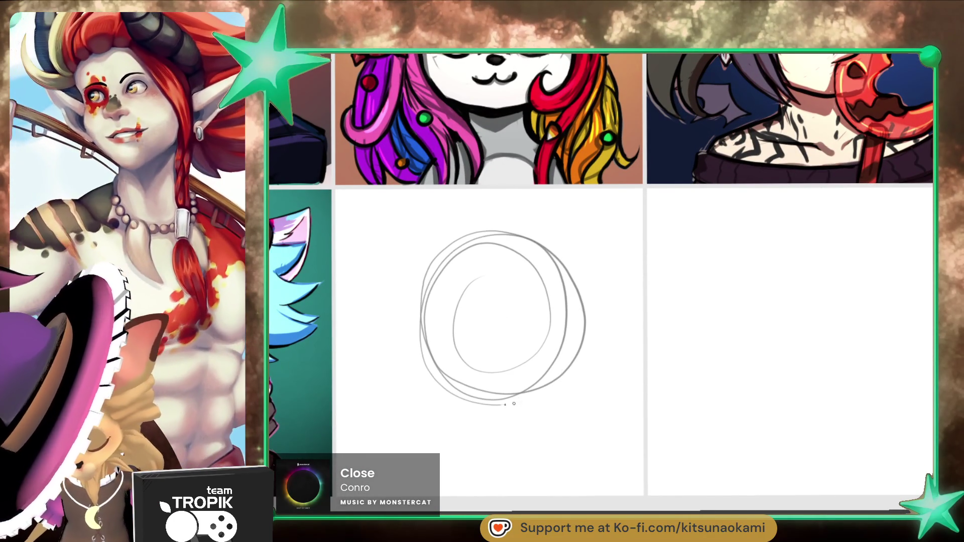
{"action": "left_click_drag", "start_coordinate": [510, 271], "coordinate": [491, 391]}
{"action": "left_click_drag", "start_coordinate": [437, 303], "coordinate": [573, 328]}
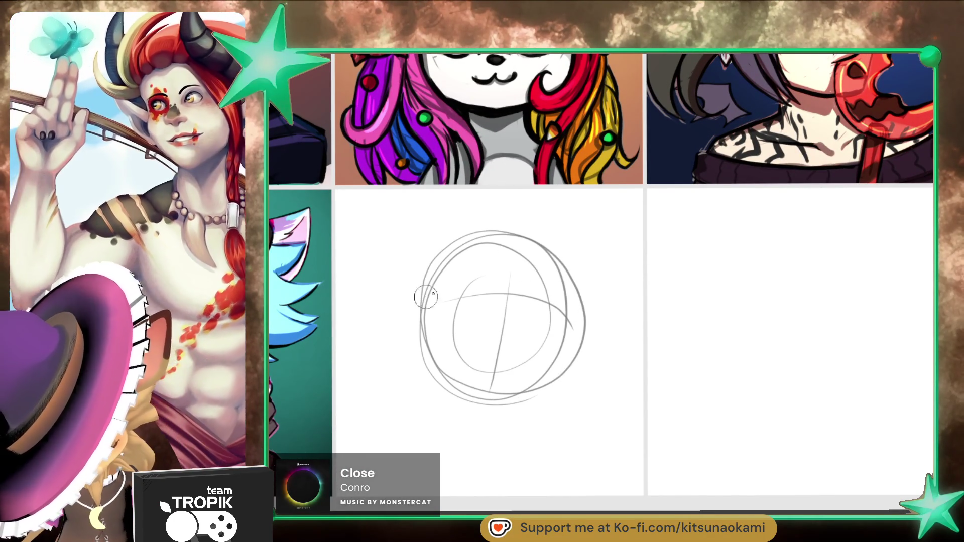
{"action": "left_click_drag", "start_coordinate": [426, 298], "coordinate": [557, 359]}
{"action": "left_click_drag", "start_coordinate": [528, 307], "coordinate": [432, 291]}
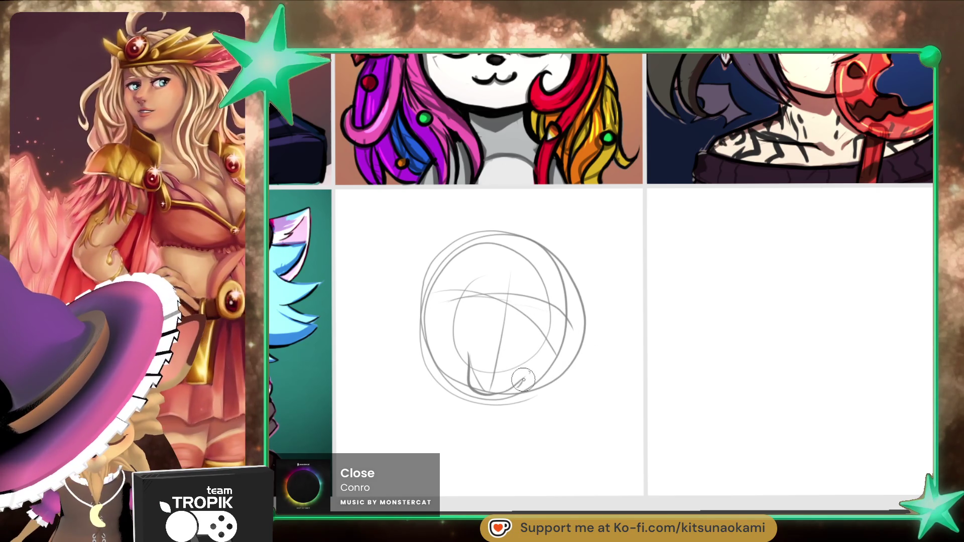
Step: Rough in the jaw and chin strokes along the lower head, then sketch a small nose
{"action": "left_click_drag", "start_coordinate": [528, 374], "coordinate": [483, 396]}
{"action": "left_click_drag", "start_coordinate": [466, 351], "coordinate": [474, 391]}
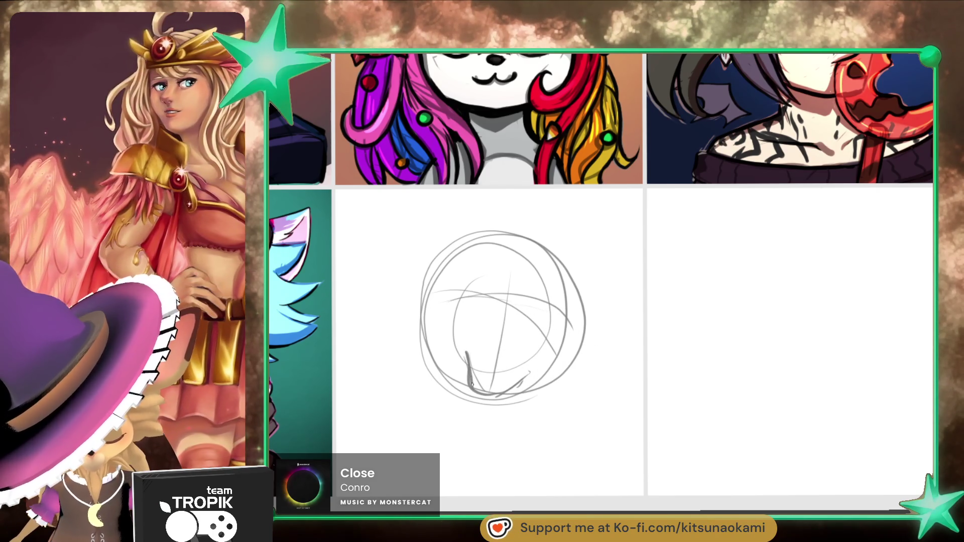
{"action": "mouse_move", "coordinate": [459, 350]}
{"action": "left_mouse_down"}
{"action": "mouse_move", "coordinate": [514, 347]}
{"action": "mouse_move", "coordinate": [555, 359]}
{"action": "mouse_move", "coordinate": [482, 402]}
{"action": "left_mouse_up"}
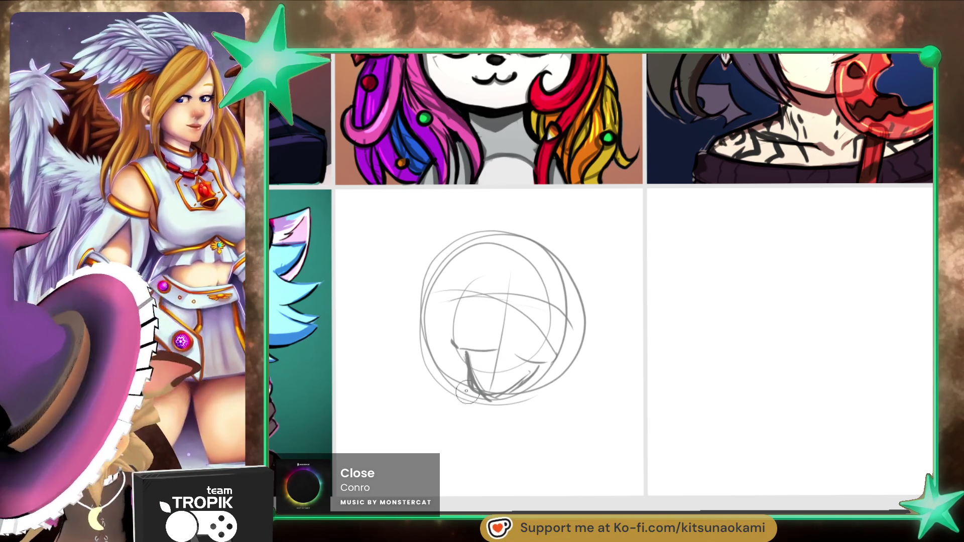
{"action": "left_click_drag", "start_coordinate": [427, 341], "coordinate": [462, 399]}
{"action": "mouse_move", "coordinate": [434, 361]}
{"action": "left_mouse_down"}
{"action": "mouse_move", "coordinate": [480, 406]}
{"action": "mouse_move", "coordinate": [459, 392]}
{"action": "left_mouse_up"}
{"action": "left_click_drag", "start_coordinate": [570, 383], "coordinate": [502, 405]}
{"action": "left_click_drag", "start_coordinate": [413, 352], "coordinate": [464, 398]}
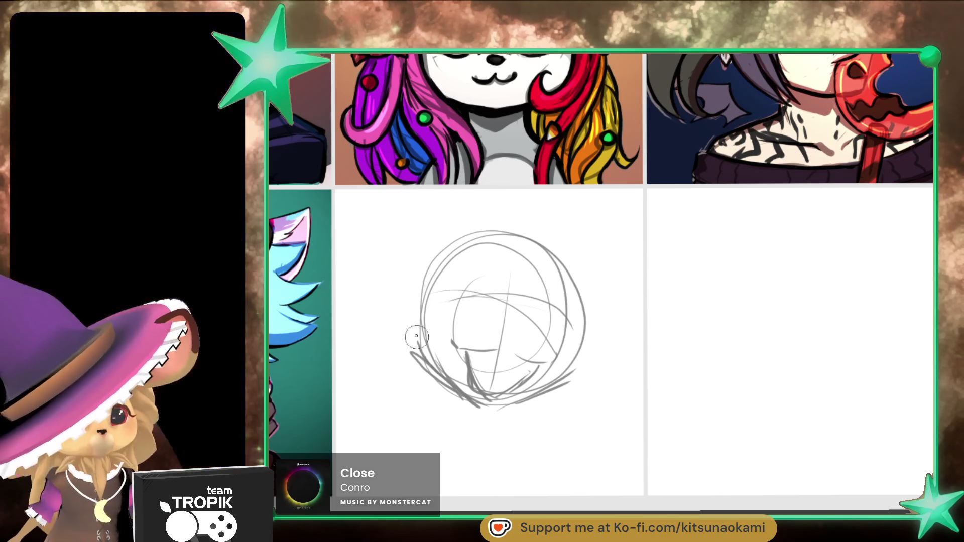
{"action": "mouse_move", "coordinate": [402, 318]}
{"action": "left_mouse_down"}
{"action": "mouse_move", "coordinate": [424, 369]}
{"action": "mouse_move", "coordinate": [424, 312]}
{"action": "left_mouse_up"}
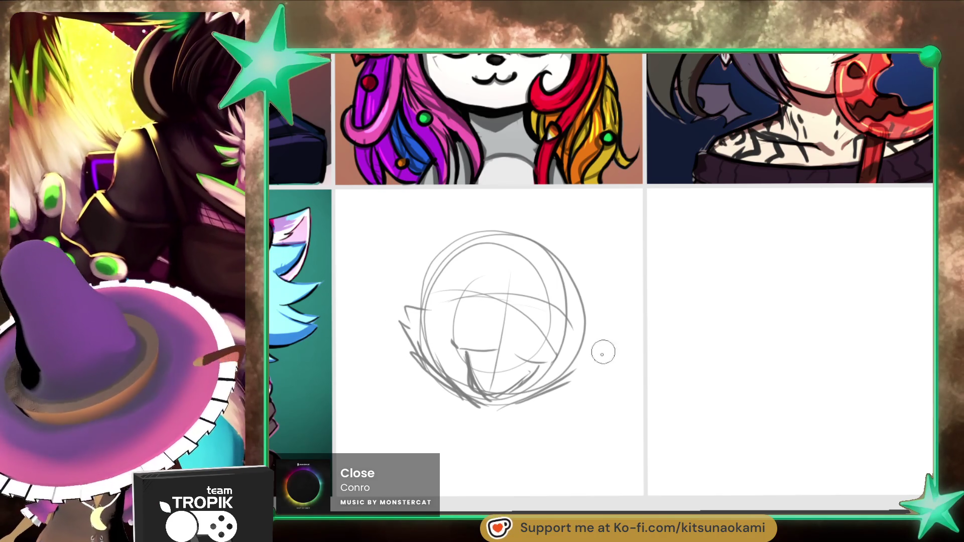
{"action": "left_click_drag", "start_coordinate": [557, 389], "coordinate": [591, 358]}
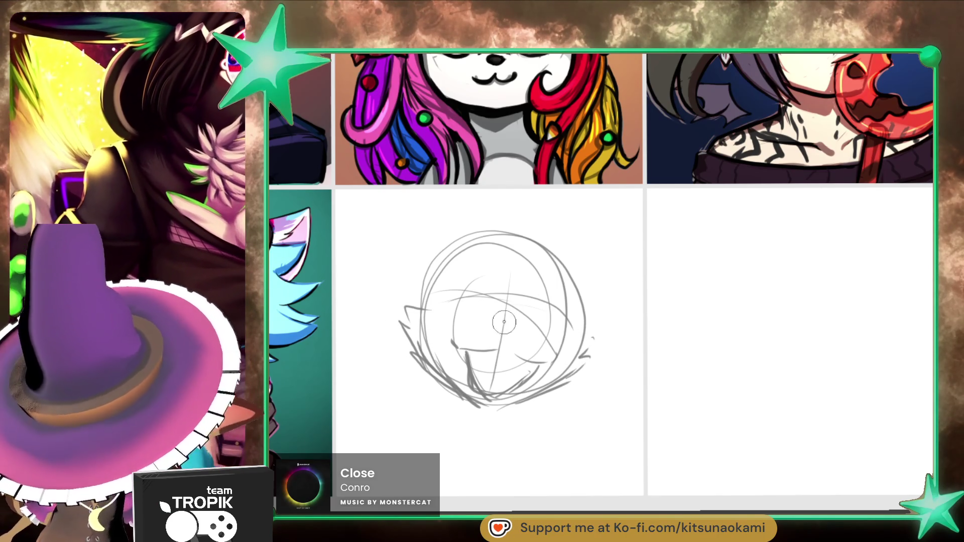
{"action": "mouse_move", "coordinate": [502, 317]}
{"action": "left_mouse_down"}
{"action": "mouse_move", "coordinate": [522, 329]}
{"action": "mouse_move", "coordinate": [527, 313]}
{"action": "mouse_move", "coordinate": [506, 319]}
{"action": "mouse_move", "coordinate": [517, 331]}
{"action": "mouse_move", "coordinate": [524, 321]}
{"action": "mouse_move", "coordinate": [507, 312]}
{"action": "left_mouse_up"}
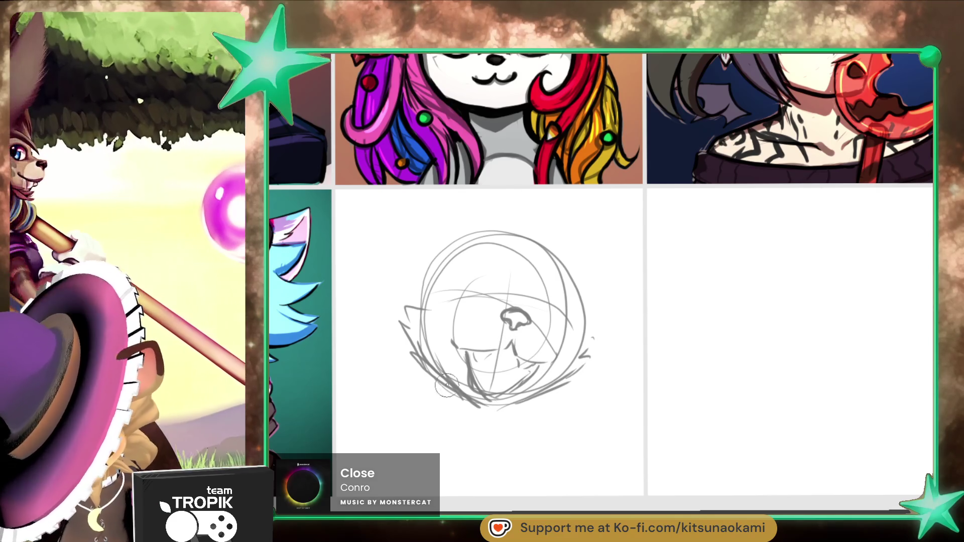
Step: Sketch two neck lines below the jaw, darken the nose, and draw the right eye's curve
{"action": "left_click_drag", "start_coordinate": [448, 392], "coordinate": [464, 443]}
{"action": "left_click_drag", "start_coordinate": [539, 394], "coordinate": [549, 421]}
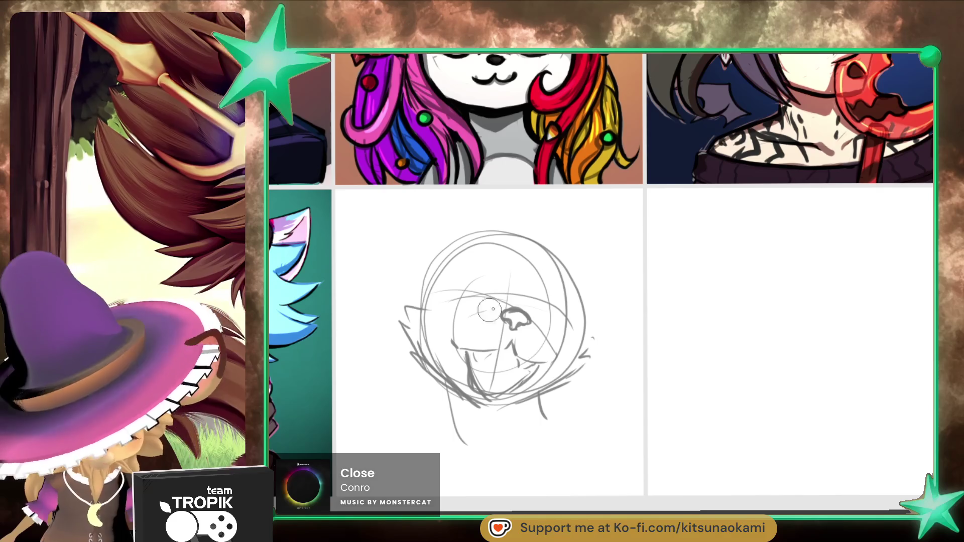
{"action": "left_click_drag", "start_coordinate": [519, 314], "coordinate": [540, 337]}
{"action": "mouse_move", "coordinate": [485, 315]}
{"action": "left_mouse_down"}
{"action": "mouse_move", "coordinate": [508, 307]}
{"action": "mouse_move", "coordinate": [482, 304]}
{"action": "left_mouse_up"}
{"action": "mouse_move", "coordinate": [538, 321]}
{"action": "left_mouse_down"}
{"action": "mouse_move", "coordinate": [562, 307]}
{"action": "mouse_move", "coordinate": [558, 331]}
{"action": "mouse_move", "coordinate": [572, 314]}
{"action": "mouse_move", "coordinate": [570, 330]}
{"action": "left_mouse_up"}
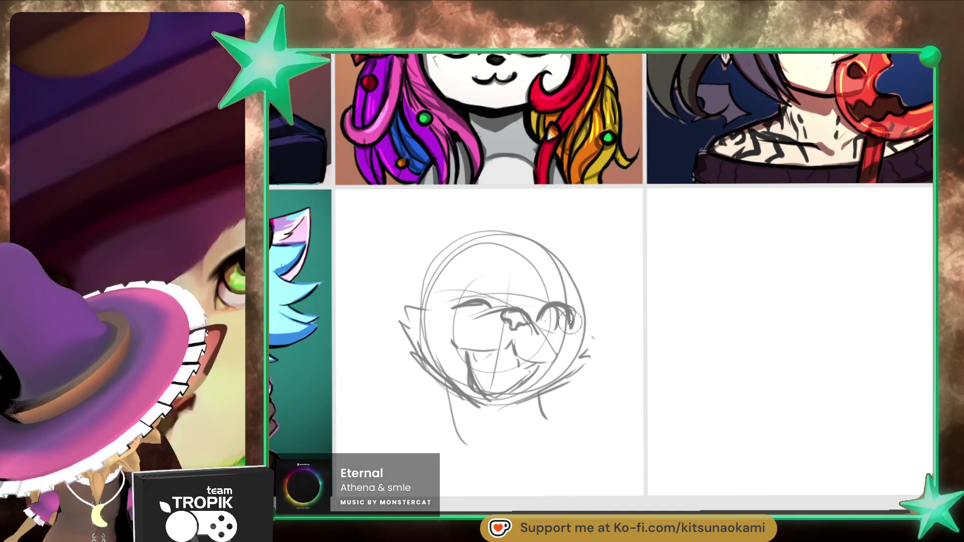
{"action": "left_click_drag", "start_coordinate": [569, 309], "coordinate": [582, 306]}
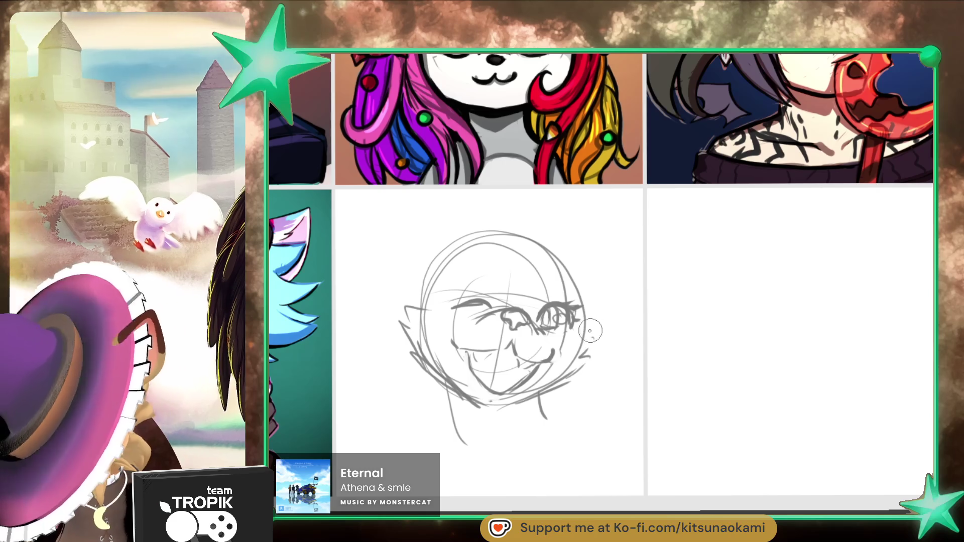
Step: Draw both neck-to-shoulder lines, then sketch the right ear and the hair down the right side
{"action": "left_click_drag", "start_coordinate": [538, 399], "coordinate": [642, 439]}
{"action": "left_click_drag", "start_coordinate": [459, 442], "coordinate": [402, 469]}
{"action": "left_click_drag", "start_coordinate": [477, 410], "coordinate": [422, 451]}
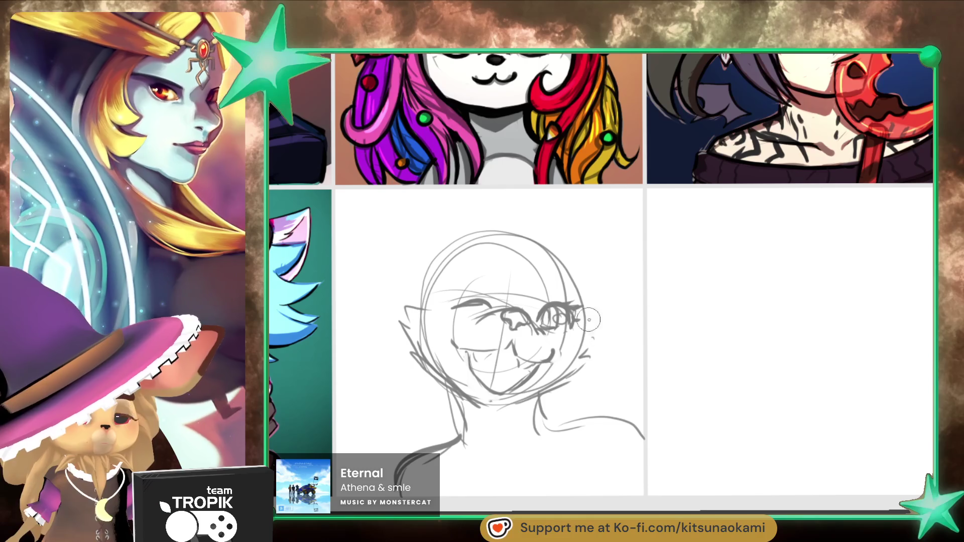
{"action": "left_click_drag", "start_coordinate": [547, 245], "coordinate": [593, 231]}
{"action": "left_click_drag", "start_coordinate": [610, 253], "coordinate": [593, 314]}
{"action": "mouse_move", "coordinate": [572, 235]}
{"action": "left_mouse_down"}
{"action": "mouse_move", "coordinate": [639, 286]}
{"action": "mouse_move", "coordinate": [596, 404]}
{"action": "left_mouse_up"}
Step: Sketch the left arm, the left ear, a zigzag hair tuft and hair along both face sides
{"action": "left_click_drag", "start_coordinate": [450, 395], "coordinate": [351, 466]}
{"action": "left_click_drag", "start_coordinate": [437, 424], "coordinate": [477, 484]}
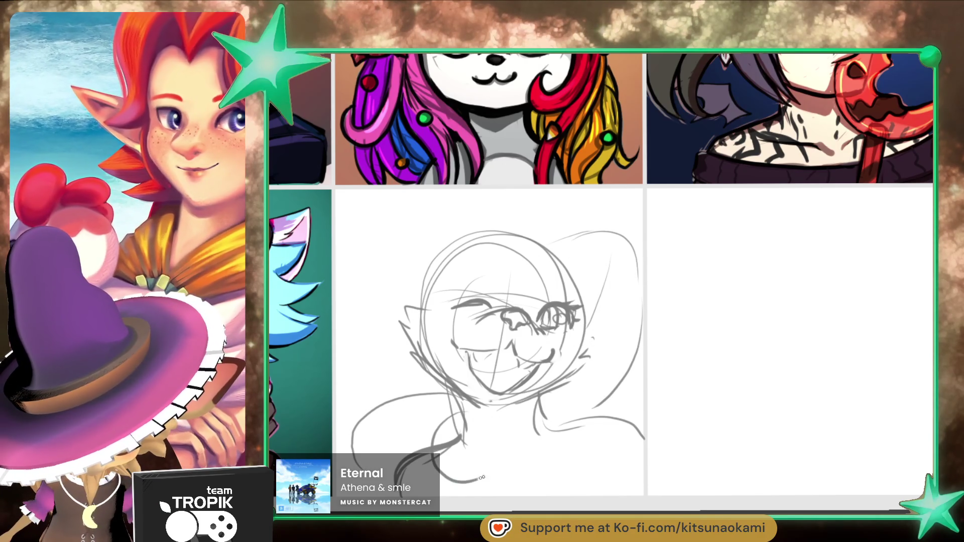
{"action": "left_click_drag", "start_coordinate": [346, 467], "coordinate": [417, 399]}
{"action": "left_click_drag", "start_coordinate": [431, 300], "coordinate": [404, 210]}
{"action": "left_click_drag", "start_coordinate": [500, 235], "coordinate": [412, 203]}
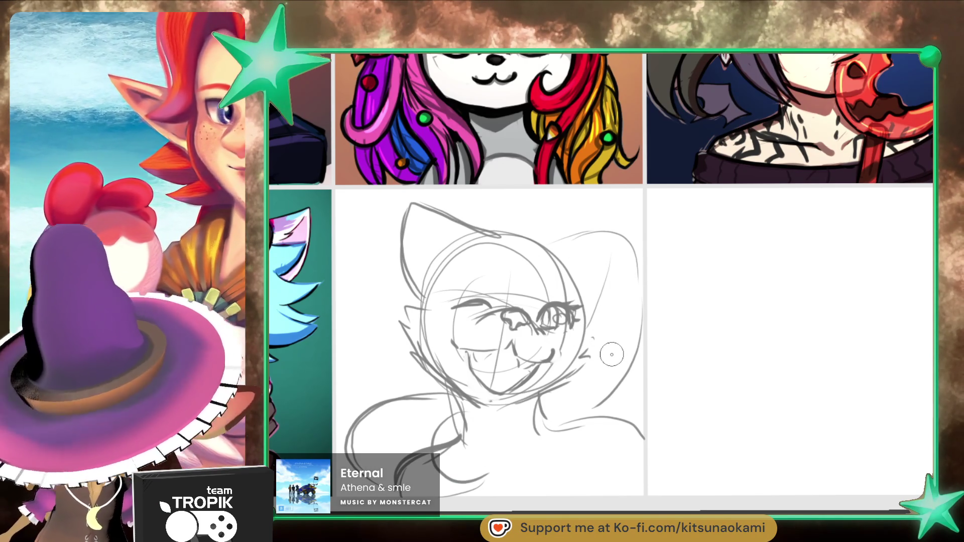
{"action": "mouse_move", "coordinate": [512, 242]}
{"action": "left_mouse_down"}
{"action": "mouse_move", "coordinate": [526, 258]}
{"action": "mouse_move", "coordinate": [485, 251]}
{"action": "mouse_move", "coordinate": [444, 351]}
{"action": "left_mouse_up"}
{"action": "mouse_move", "coordinate": [458, 276]}
{"action": "left_mouse_down"}
{"action": "mouse_move", "coordinate": [427, 406]}
{"action": "mouse_move", "coordinate": [421, 367]}
{"action": "left_mouse_up"}
{"action": "mouse_move", "coordinate": [561, 270]}
{"action": "left_mouse_down"}
{"action": "mouse_move", "coordinate": [570, 369]}
{"action": "mouse_move", "coordinate": [595, 413]}
{"action": "mouse_move", "coordinate": [577, 366]}
{"action": "left_mouse_up"}
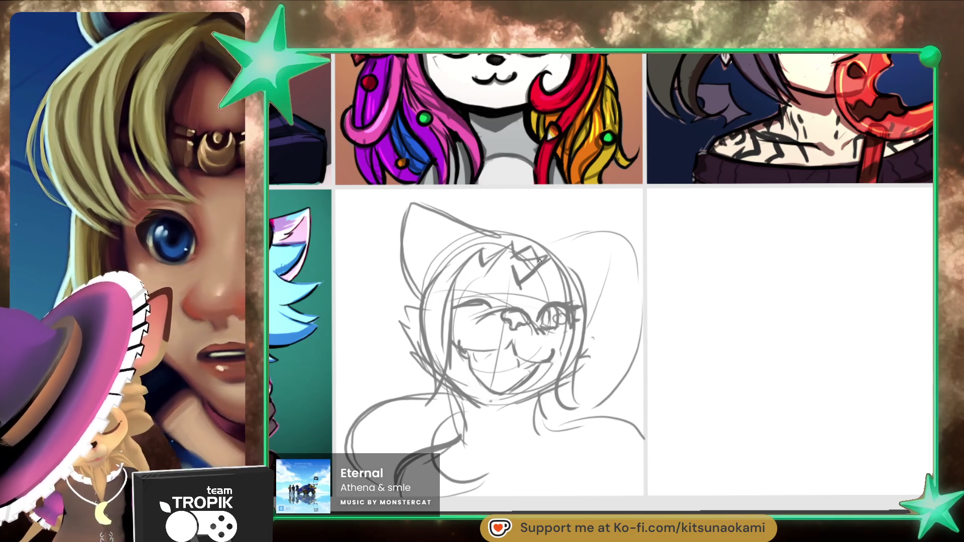
Step: Refine the head top outline and add hair strands, a right ear stroke and lower hair
{"action": "mouse_move", "coordinate": [495, 219]}
{"action": "left_mouse_down"}
{"action": "mouse_move", "coordinate": [521, 214]}
{"action": "mouse_move", "coordinate": [582, 277]}
{"action": "left_mouse_up"}
{"action": "mouse_move", "coordinate": [527, 226]}
{"action": "left_mouse_down"}
{"action": "mouse_move", "coordinate": [572, 269]}
{"action": "mouse_move", "coordinate": [457, 231]}
{"action": "mouse_move", "coordinate": [560, 206]}
{"action": "mouse_move", "coordinate": [457, 211]}
{"action": "left_mouse_up"}
{"action": "mouse_move", "coordinate": [369, 280]}
{"action": "left_mouse_down"}
{"action": "mouse_move", "coordinate": [378, 319]}
{"action": "mouse_move", "coordinate": [357, 377]}
{"action": "mouse_move", "coordinate": [442, 402]}
{"action": "left_mouse_up"}
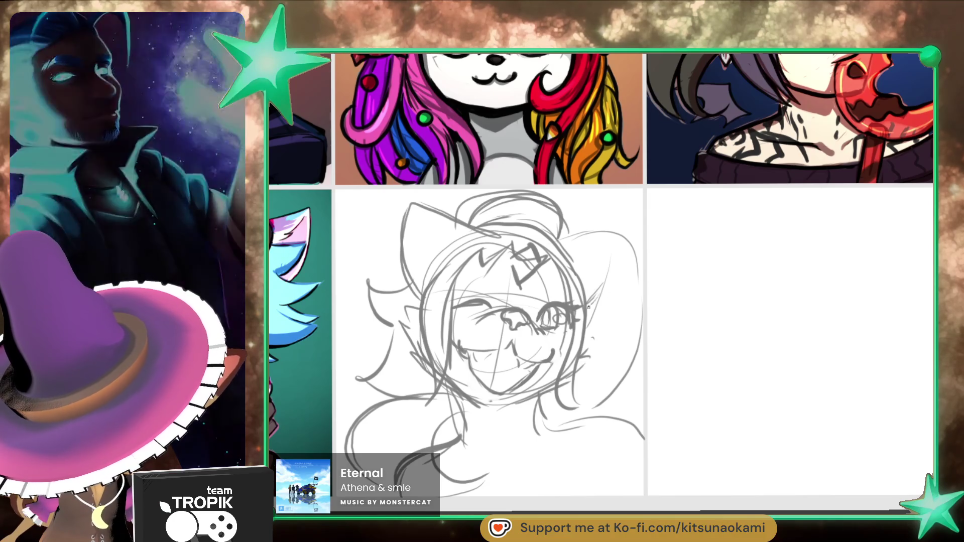
{"action": "mouse_move", "coordinate": [610, 285]}
{"action": "left_mouse_down"}
{"action": "mouse_move", "coordinate": [608, 248]}
{"action": "mouse_move", "coordinate": [646, 321]}
{"action": "mouse_move", "coordinate": [616, 397]}
{"action": "left_mouse_up"}
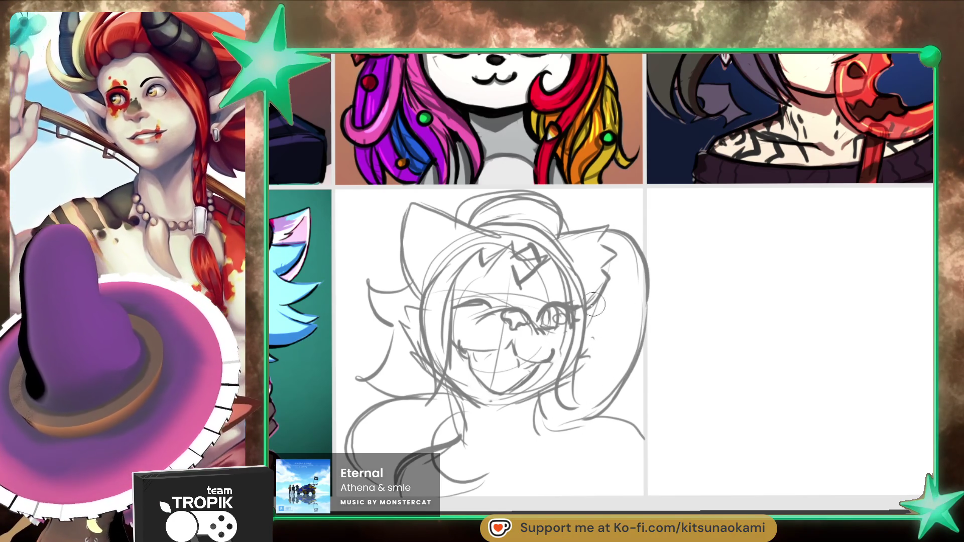
{"action": "left_click_drag", "start_coordinate": [458, 394], "coordinate": [465, 437]}
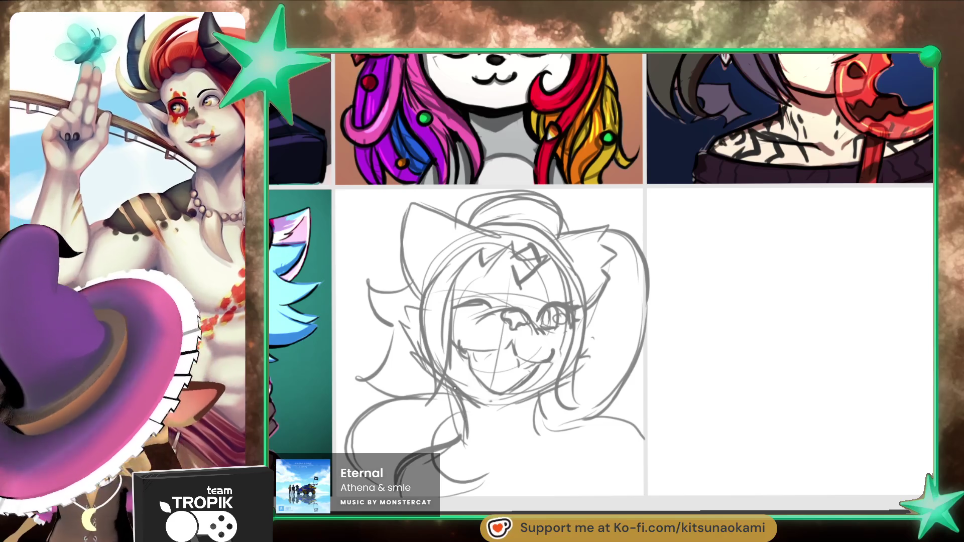
{"action": "mouse_move", "coordinate": [534, 421]}
{"action": "left_mouse_down"}
{"action": "mouse_move", "coordinate": [590, 399]}
{"action": "mouse_move", "coordinate": [592, 441]}
{"action": "mouse_move", "coordinate": [549, 455]}
{"action": "left_mouse_up"}
{"action": "left_click_drag", "start_coordinate": [441, 461], "coordinate": [500, 472]}
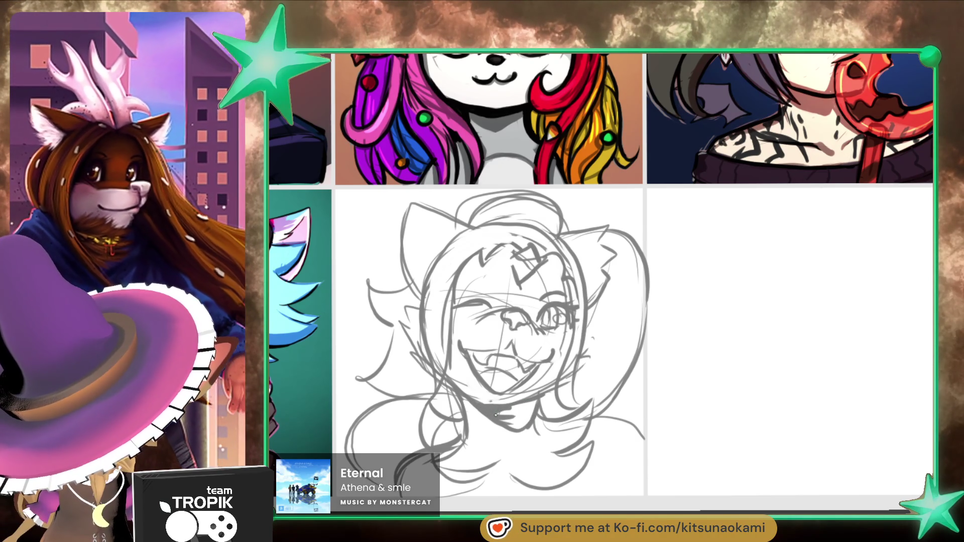
Step: Add a neck stroke, redraw the forehead mark as a diamond gem, and erase the top-of-head loops
{"action": "left_click_drag", "start_coordinate": [496, 412], "coordinate": [504, 418]}
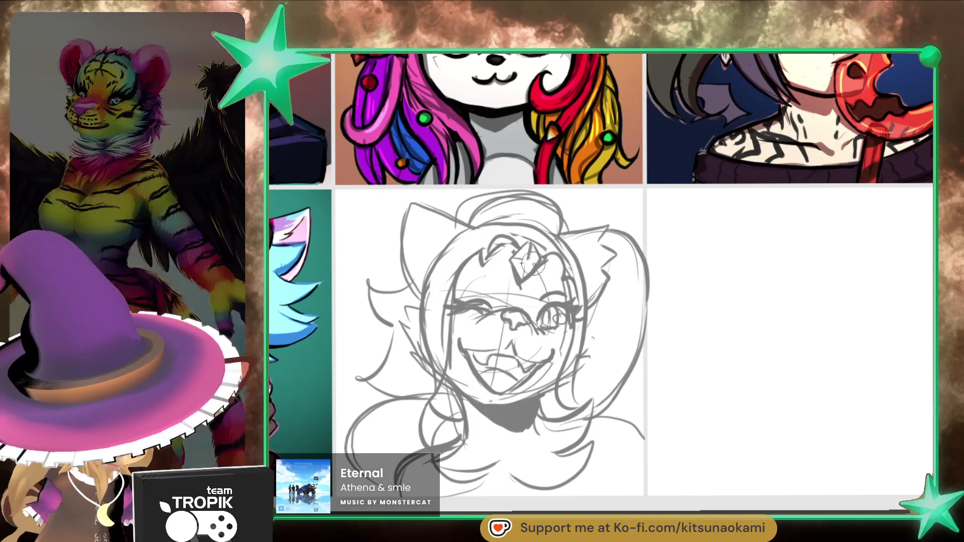
{"action": "mouse_move", "coordinate": [530, 240]}
{"action": "left_mouse_down"}
{"action": "mouse_move", "coordinate": [513, 262]}
{"action": "mouse_move", "coordinate": [545, 254]}
{"action": "left_mouse_up"}
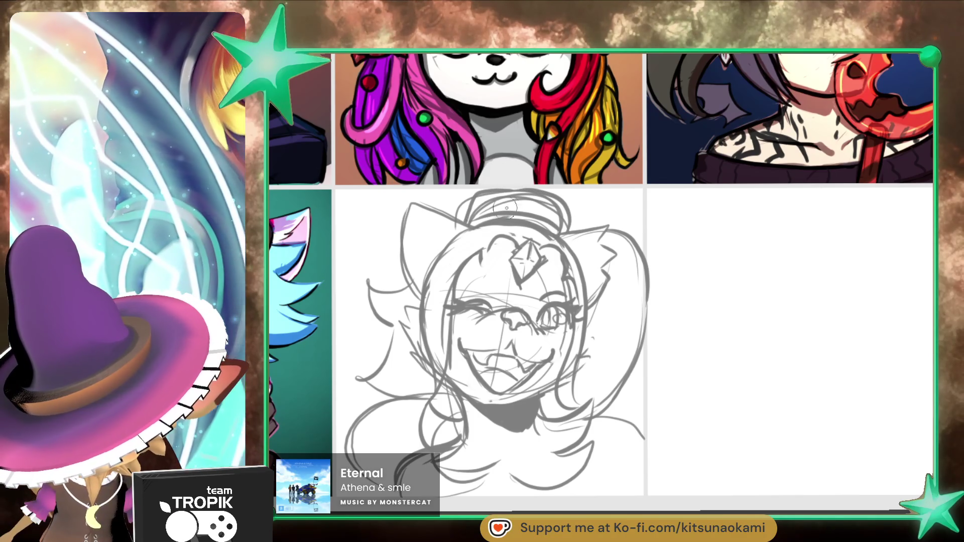
{"action": "mouse_move", "coordinate": [496, 204]}
{"action": "left_mouse_down"}
{"action": "mouse_move", "coordinate": [542, 198]}
{"action": "mouse_move", "coordinate": [485, 196]}
{"action": "left_mouse_up"}
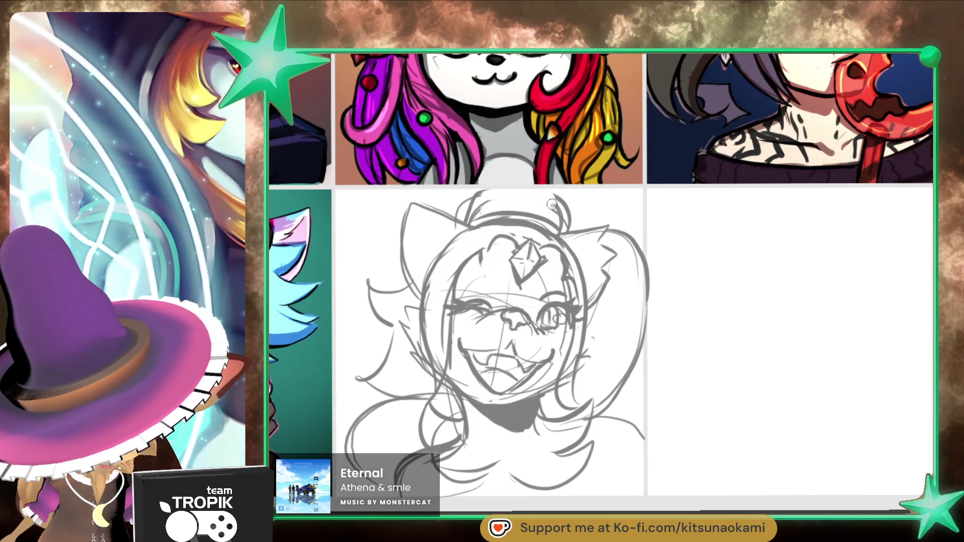
Step: Resize the brush, sketch a brow arch over the winking eye, and extend the right head line
{"action": "key", "text": "e"}
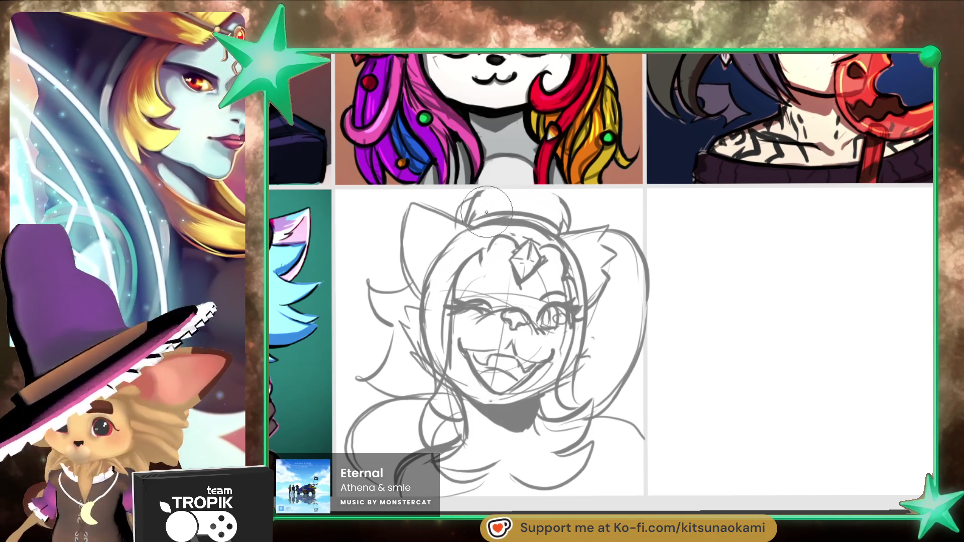
{"action": "key", "text": "e"}
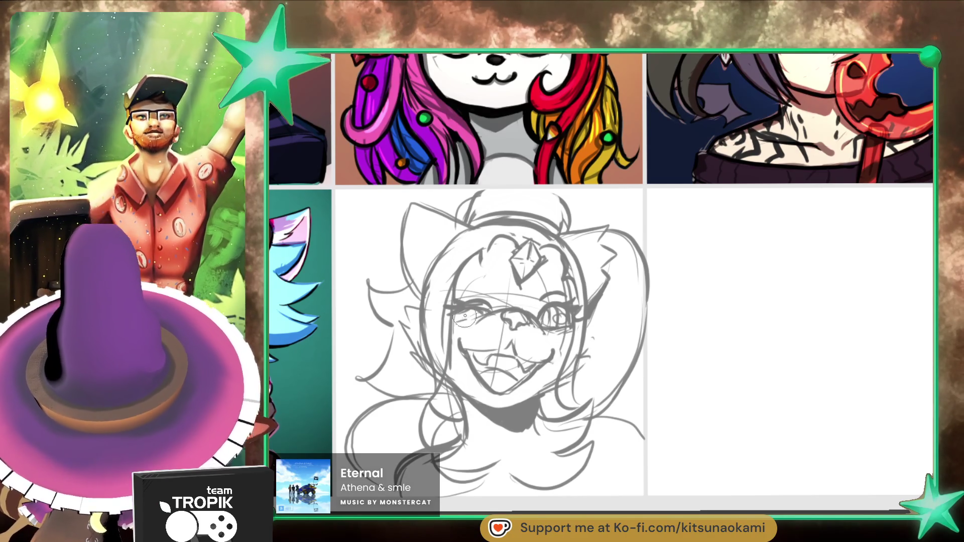
{"action": "left_click_drag", "start_coordinate": [497, 296], "coordinate": [467, 291]}
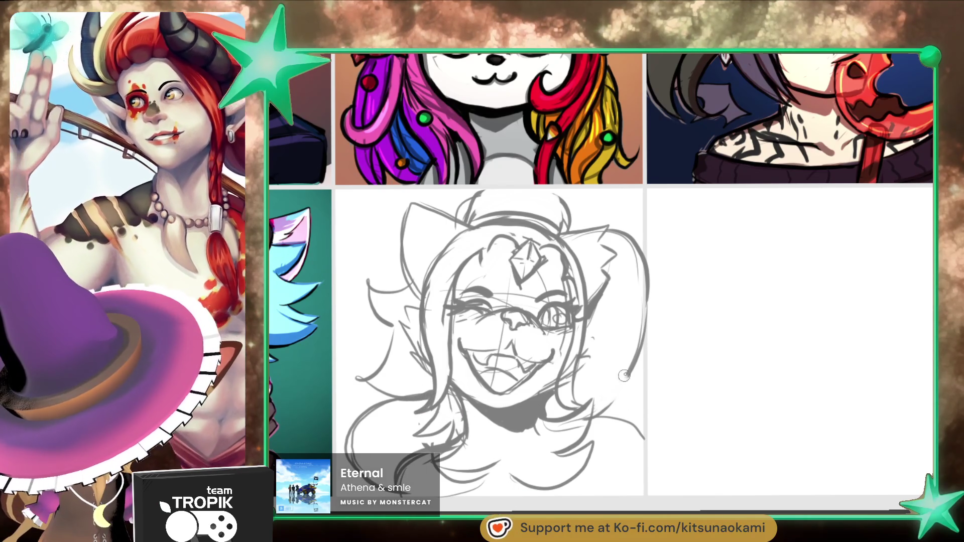
{"action": "left_click_drag", "start_coordinate": [646, 322], "coordinate": [619, 394]}
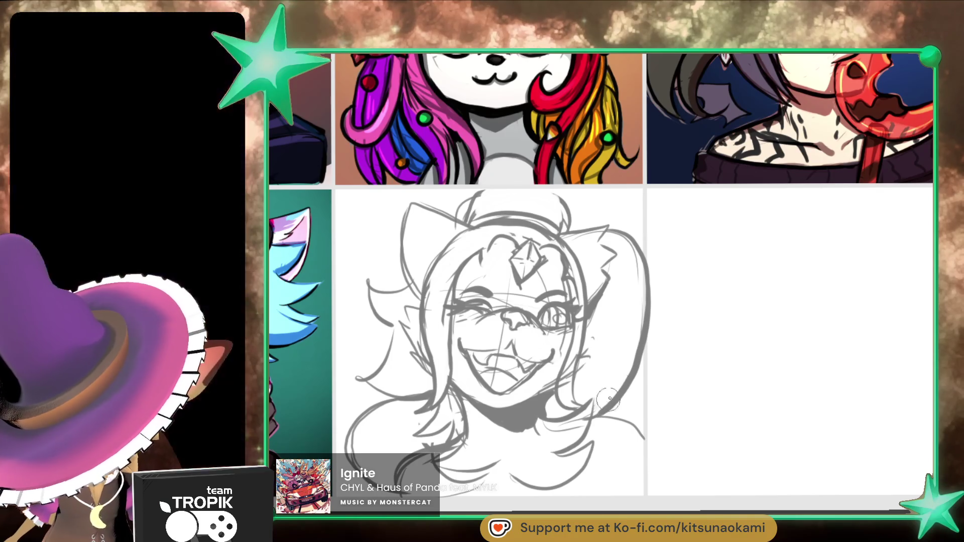
Step: Undo the last stroke, then ink the winking eye, hairline strands, open-eye lashes and nose line in black
{"action": "key", "text": "ctrl+z"}
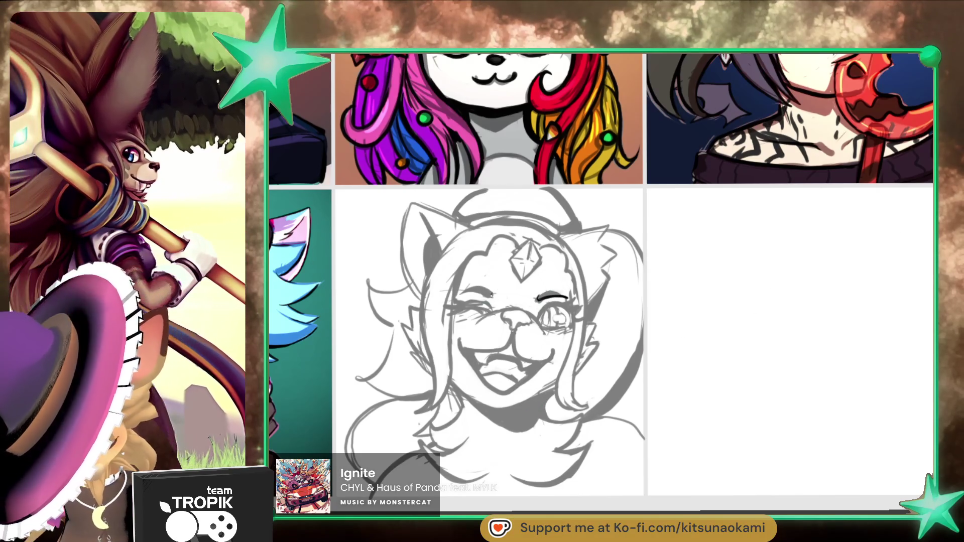
{"action": "left_click_drag", "start_coordinate": [492, 295], "coordinate": [461, 293]}
{"action": "left_click_drag", "start_coordinate": [486, 254], "coordinate": [455, 295]}
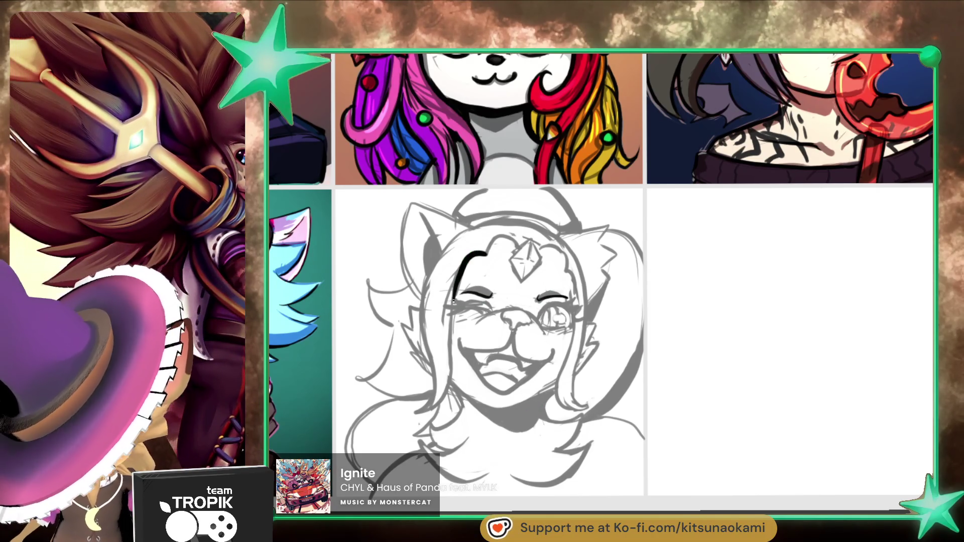
{"action": "mouse_move", "coordinate": [519, 246]}
{"action": "left_mouse_down"}
{"action": "mouse_move", "coordinate": [522, 281]}
{"action": "mouse_move", "coordinate": [548, 242]}
{"action": "mouse_move", "coordinate": [565, 258]}
{"action": "left_mouse_up"}
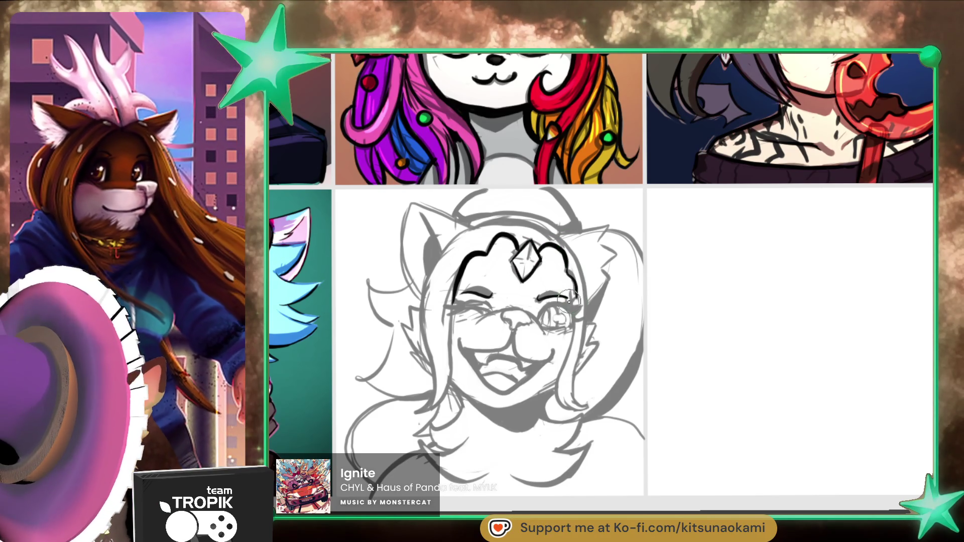
{"action": "mouse_move", "coordinate": [574, 310]}
{"action": "left_mouse_down"}
{"action": "mouse_move", "coordinate": [545, 306]}
{"action": "mouse_move", "coordinate": [565, 309]}
{"action": "left_mouse_up"}
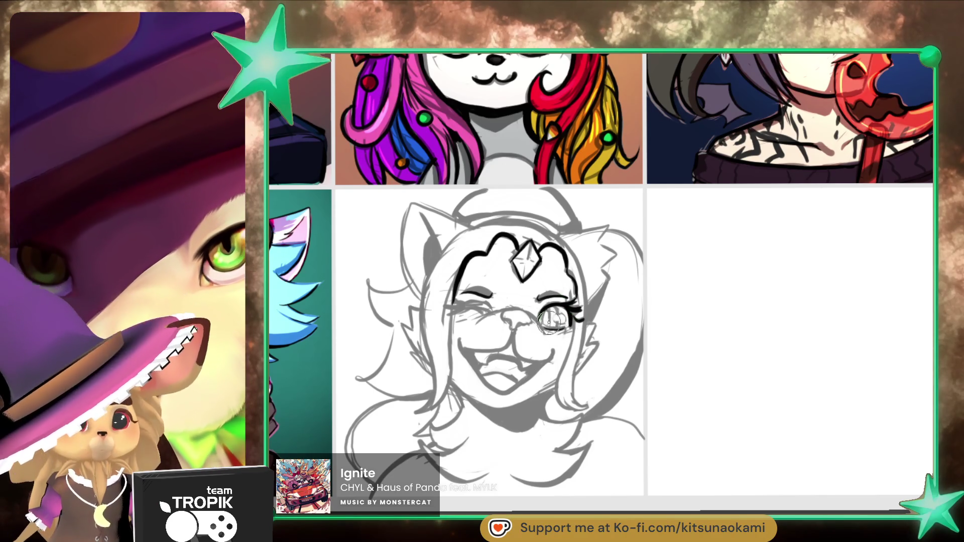
{"action": "mouse_move", "coordinate": [557, 315]}
{"action": "left_mouse_down"}
{"action": "mouse_move", "coordinate": [577, 301]}
{"action": "mouse_move", "coordinate": [567, 322]}
{"action": "left_mouse_up"}
{"action": "left_click_drag", "start_coordinate": [513, 332], "coordinate": [513, 340]}
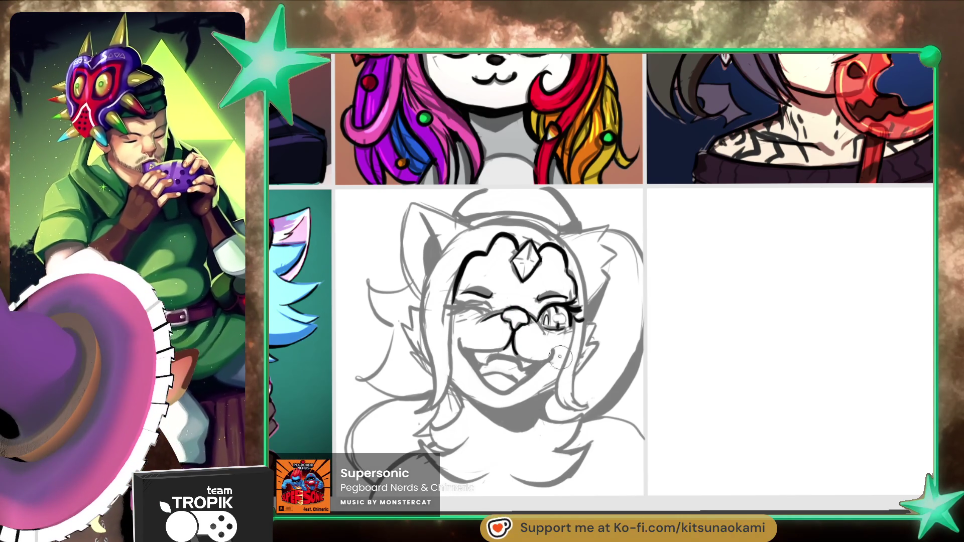
Step: Ink both mouth corners, darken the lower lip, and add lashes to the winking eye
{"action": "left_click_drag", "start_coordinate": [545, 361], "coordinate": [519, 362]}
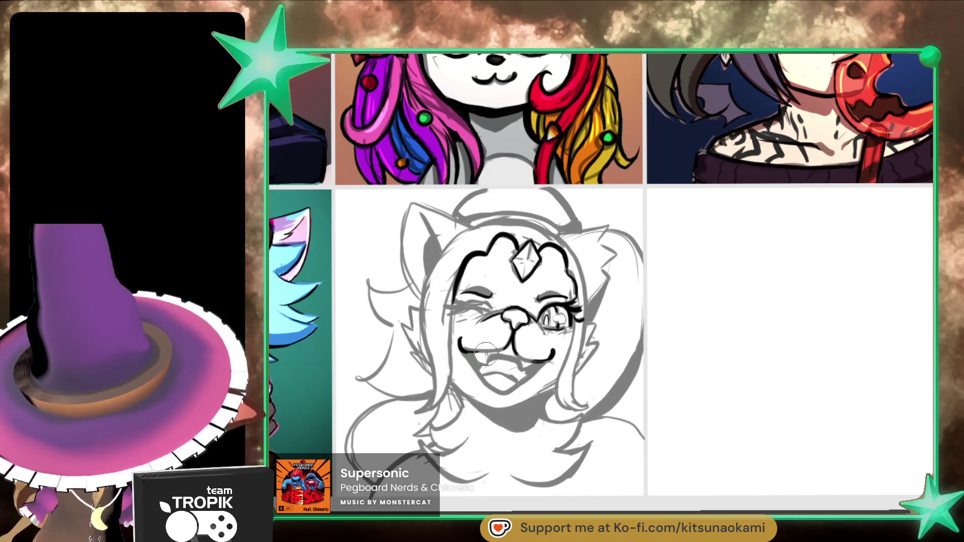
{"action": "left_click_drag", "start_coordinate": [464, 352], "coordinate": [489, 362]}
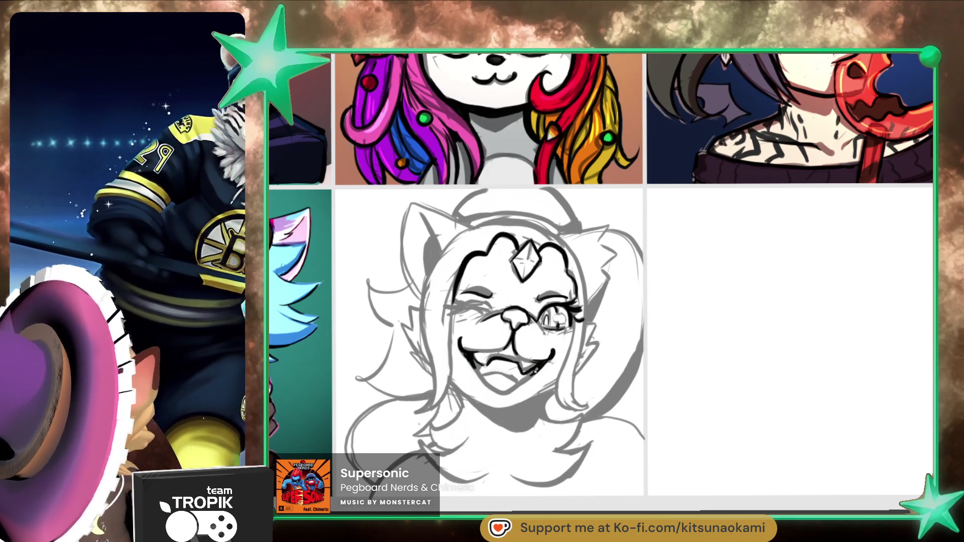
{"action": "left_click_drag", "start_coordinate": [517, 384], "coordinate": [538, 361]}
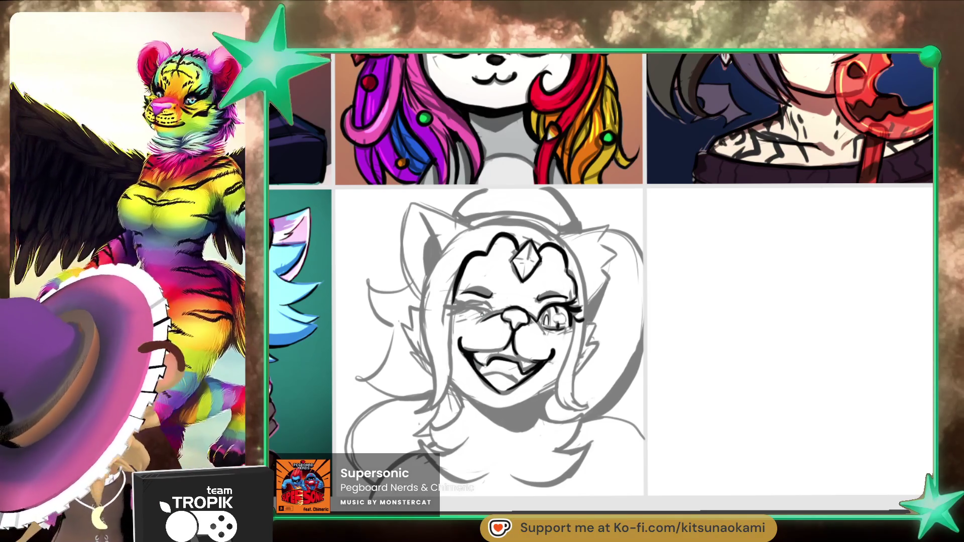
{"action": "left_click_drag", "start_coordinate": [453, 307], "coordinate": [461, 307]}
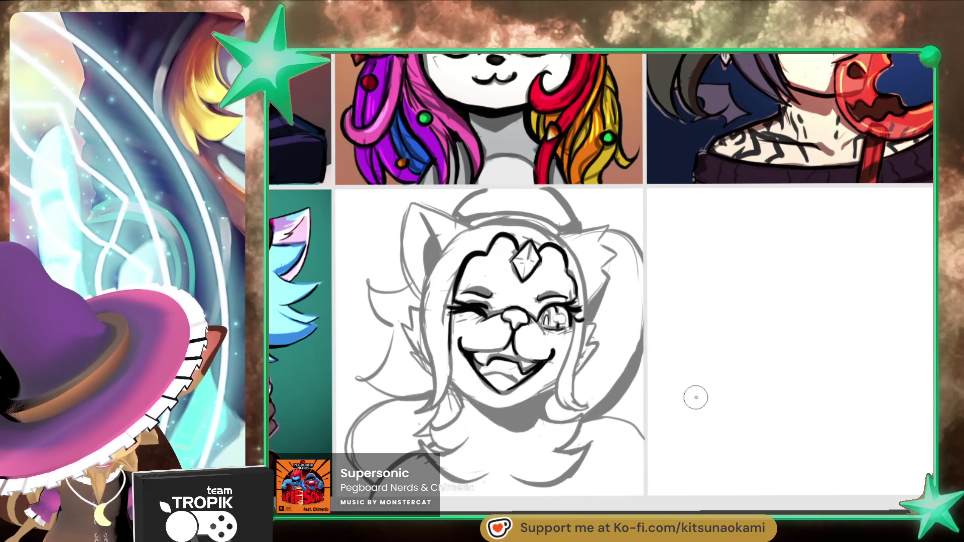
Step: Ink the hair down both face sides, the neck line, the jagged right ear tuft, left cheek fur and lower hair ends
{"action": "mouse_move", "coordinate": [560, 233]}
{"action": "left_mouse_down"}
{"action": "mouse_move", "coordinate": [586, 301]}
{"action": "mouse_move", "coordinate": [576, 396]}
{"action": "left_mouse_up"}
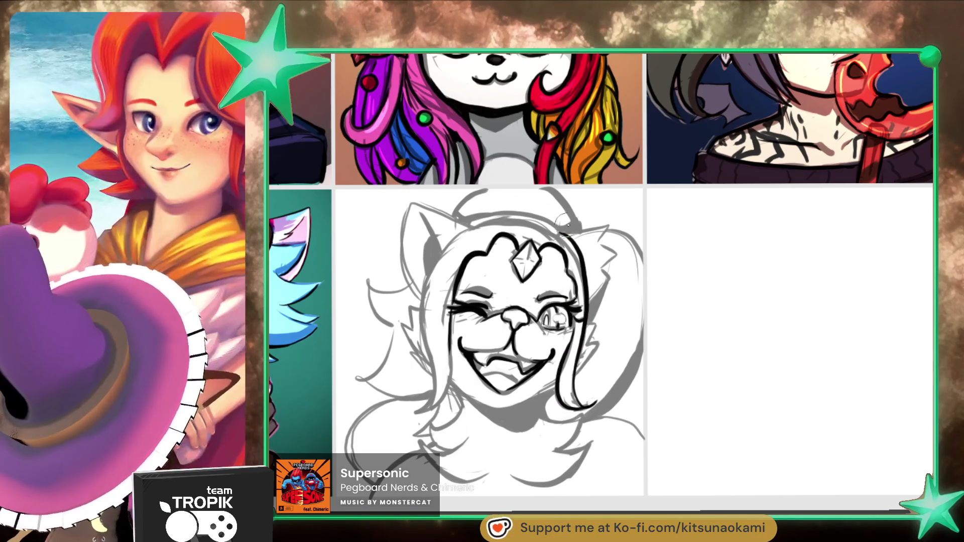
{"action": "mouse_move", "coordinate": [470, 227]}
{"action": "left_mouse_down"}
{"action": "mouse_move", "coordinate": [422, 314]}
{"action": "mouse_move", "coordinate": [429, 401]}
{"action": "mouse_move", "coordinate": [418, 404]}
{"action": "left_mouse_up"}
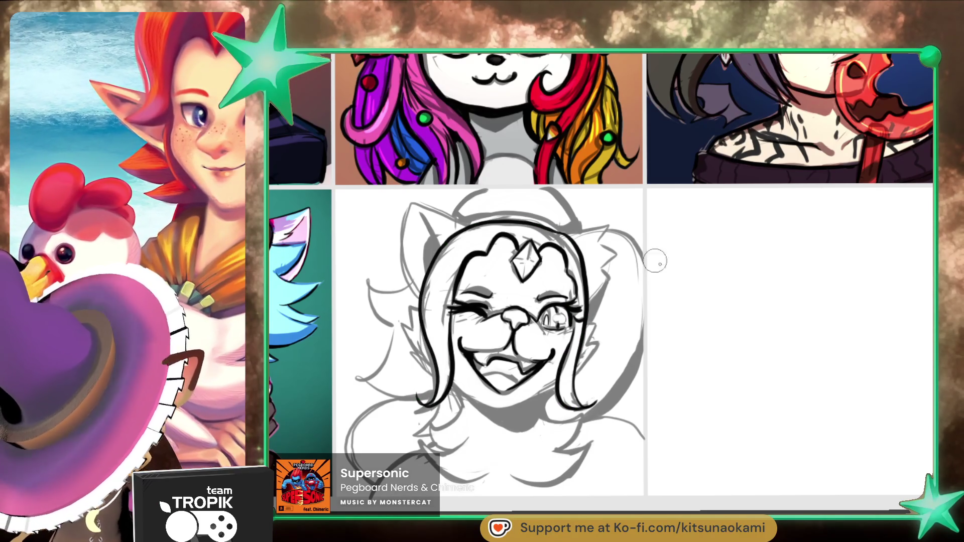
{"action": "left_click_drag", "start_coordinate": [499, 411], "coordinate": [481, 403]}
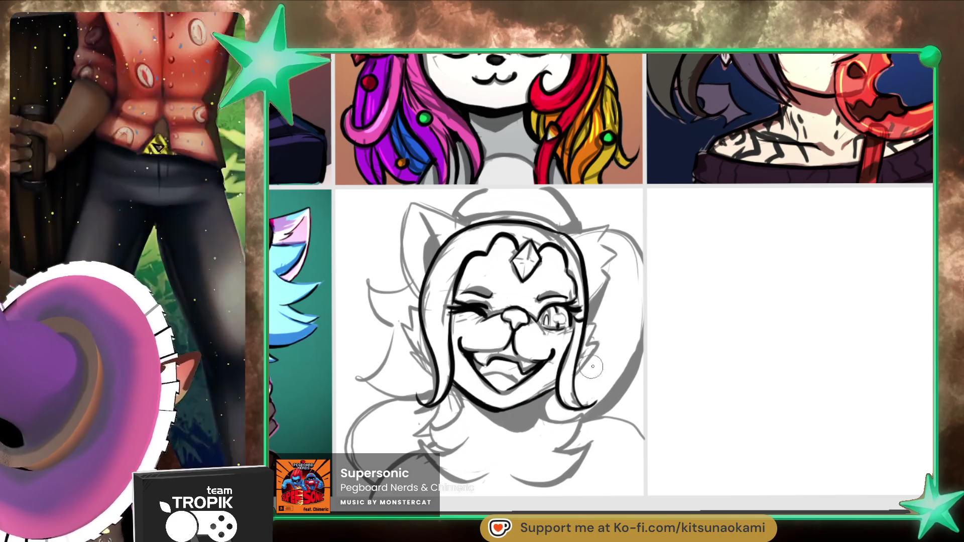
{"action": "mouse_move", "coordinate": [608, 278]}
{"action": "left_mouse_down"}
{"action": "mouse_move", "coordinate": [619, 255]}
{"action": "mouse_move", "coordinate": [605, 246]}
{"action": "mouse_move", "coordinate": [609, 227]}
{"action": "mouse_move", "coordinate": [568, 232]}
{"action": "left_mouse_up"}
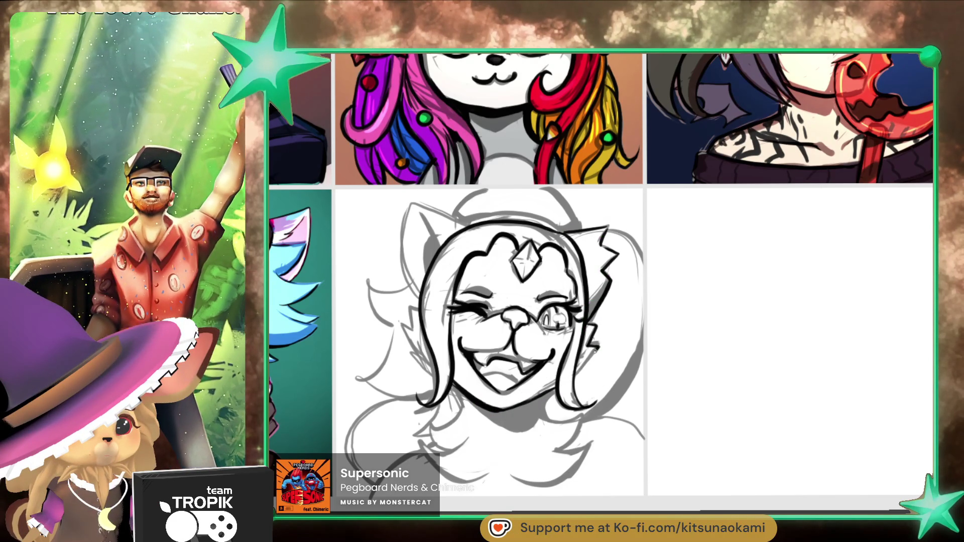
{"action": "mouse_move", "coordinate": [422, 303]}
{"action": "left_mouse_down"}
{"action": "mouse_move", "coordinate": [405, 332]}
{"action": "mouse_move", "coordinate": [424, 361]}
{"action": "left_mouse_up"}
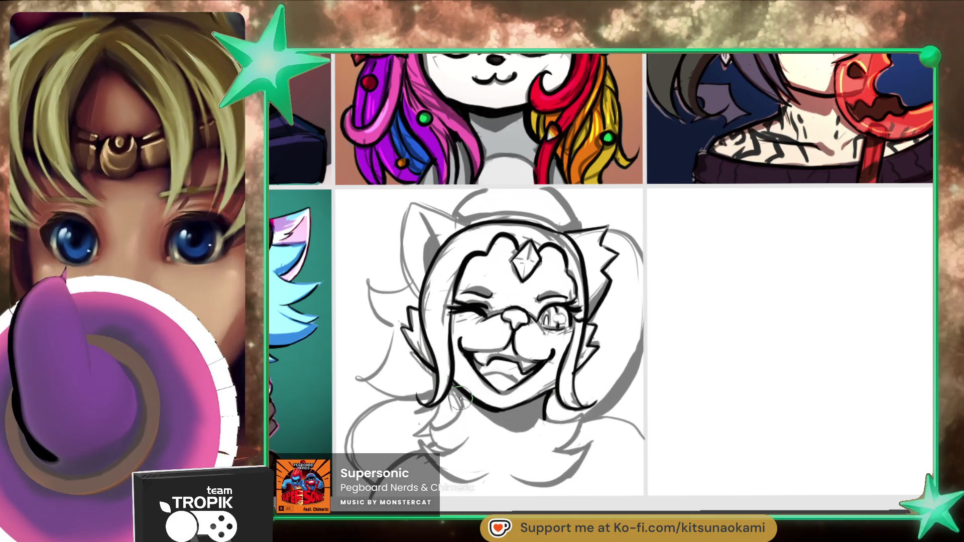
{"action": "mouse_move", "coordinate": [462, 399]}
{"action": "left_mouse_down"}
{"action": "mouse_move", "coordinate": [433, 427]}
{"action": "mouse_move", "coordinate": [452, 452]}
{"action": "mouse_move", "coordinate": [426, 442]}
{"action": "mouse_move", "coordinate": [497, 482]}
{"action": "mouse_move", "coordinate": [585, 452]}
{"action": "left_mouse_up"}
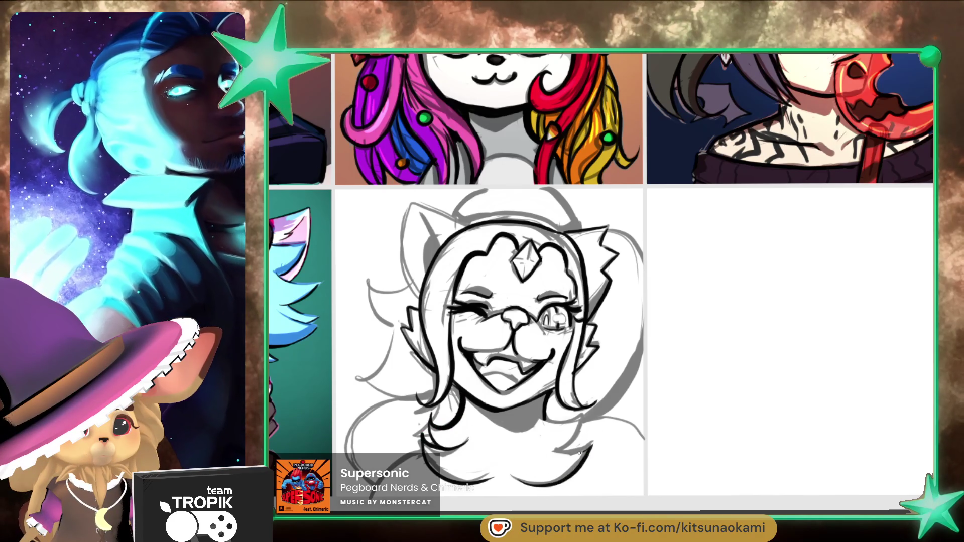